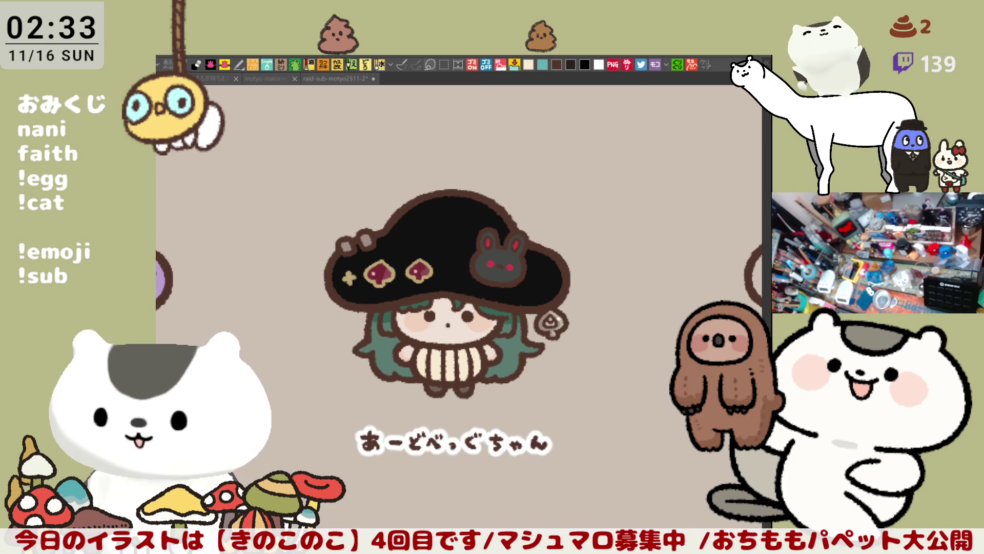
Bring Warabi into view and fill its enclosed face and body lines pale teal
key("ctrl+Tab")
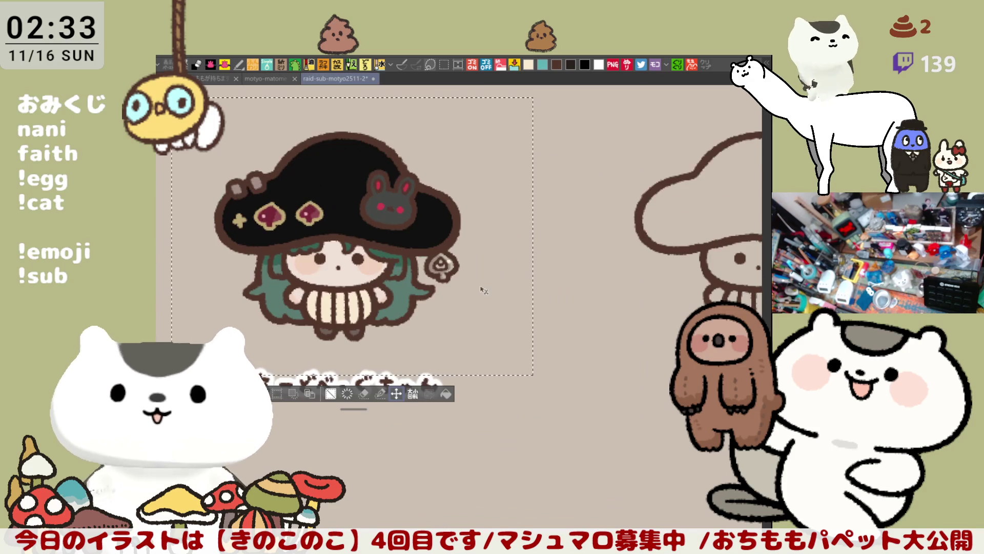
key("ctrl+Tab")
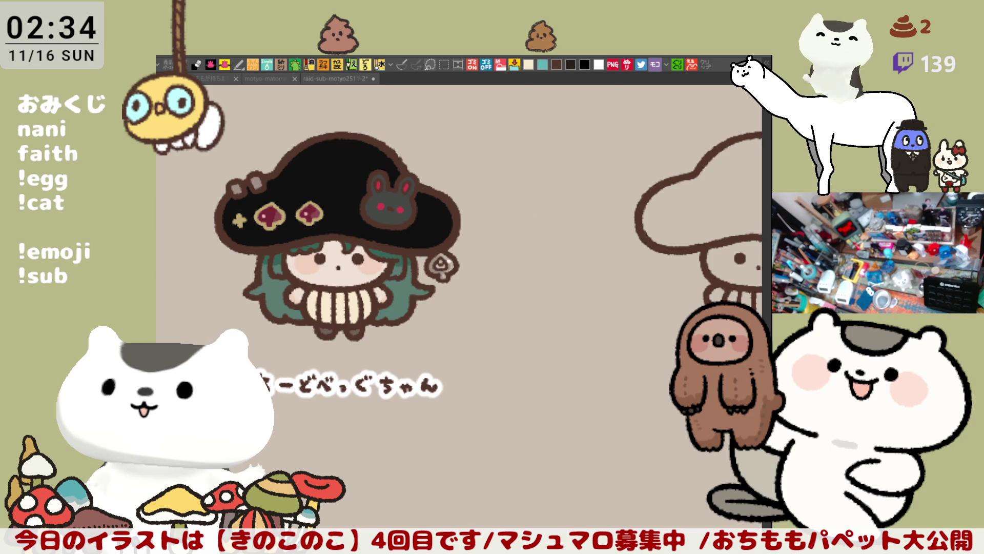
left_click_drag(677, 254, 461, 254)
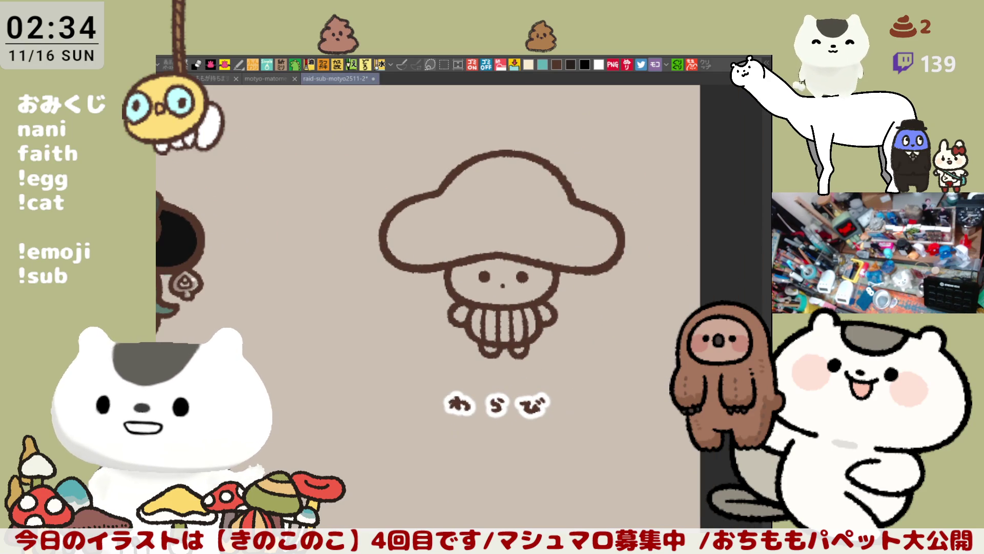
mouse_move(581, 348)
left_mouse_down()
mouse_move(607, 393)
mouse_move(651, 403)
left_mouse_up()
scroll(607, 394, "up", 4)
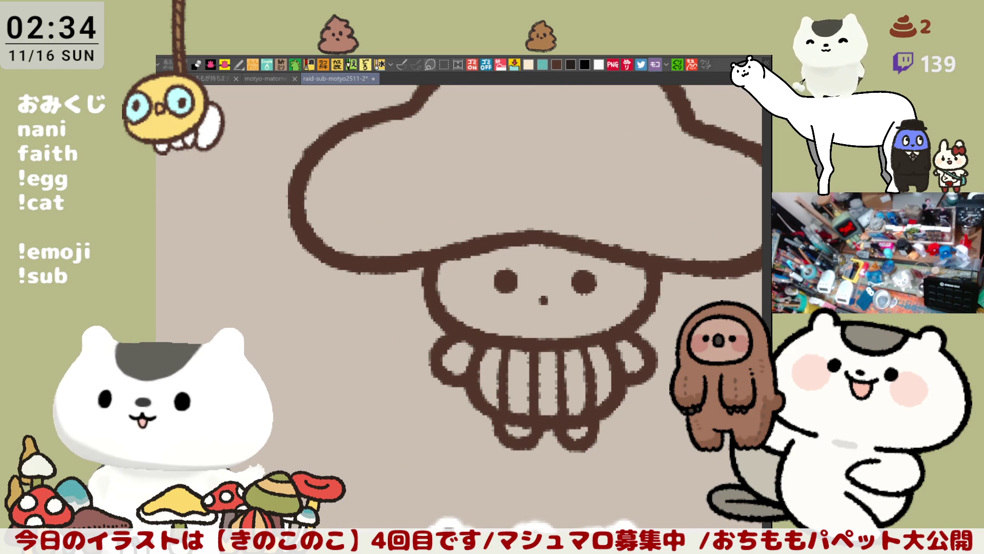
mouse_move(554, 392)
left_mouse_down()
mouse_move(511, 402)
mouse_move(479, 223)
mouse_move(446, 442)
left_mouse_up()
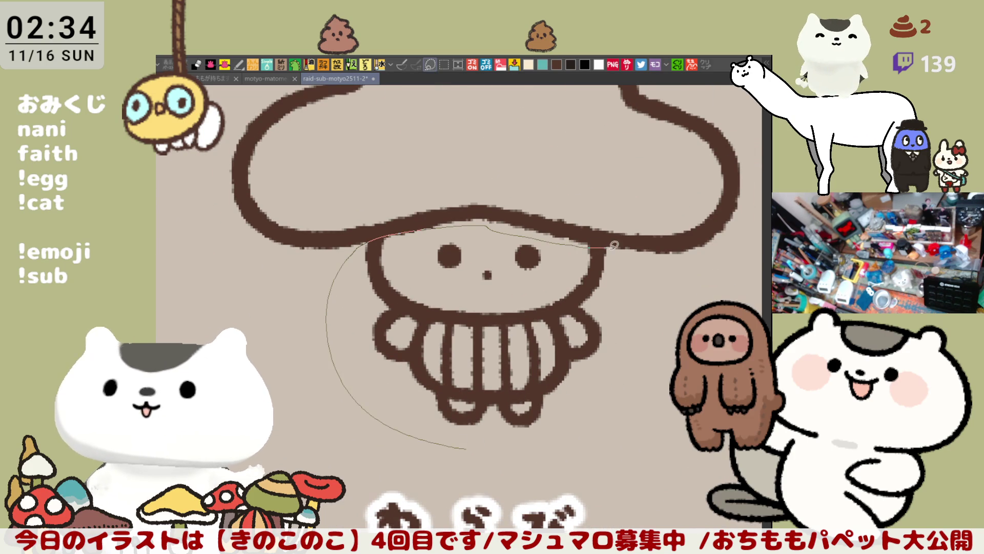
key("ctrl+u")
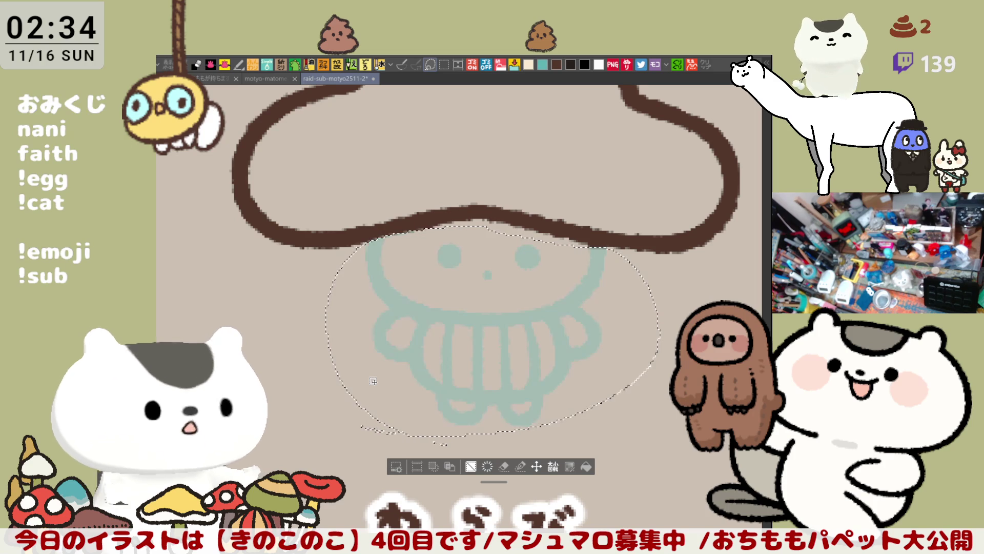
Lasso Warabi's teal face and body lines and recolour them dark brown, then deselect
key("ctrl+d")
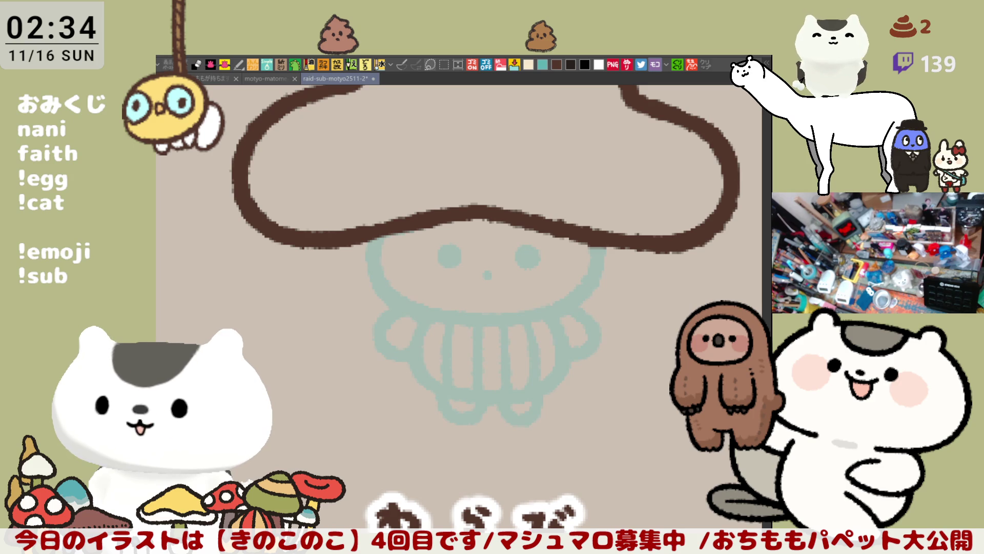
left_click_drag(430, 277, 545, 337)
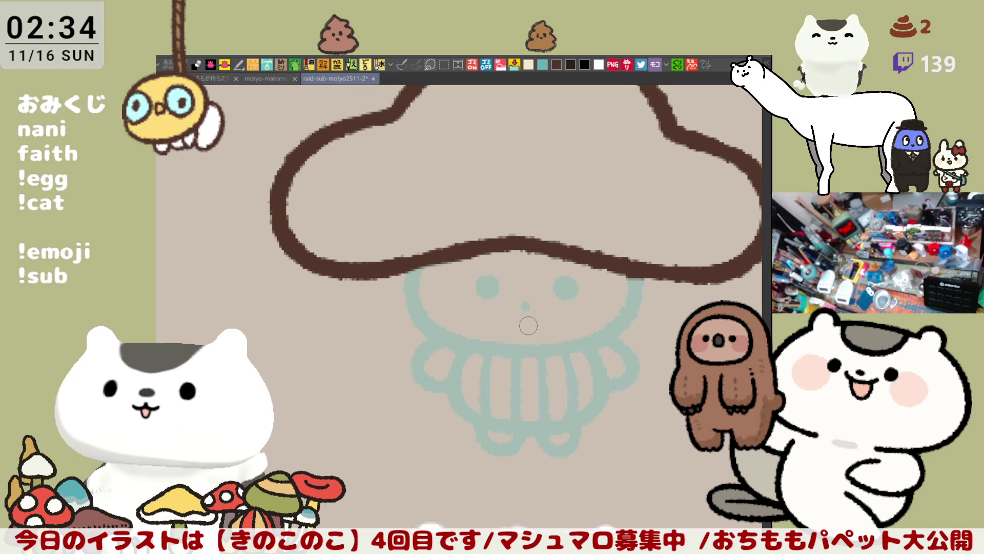
key("alt+Delete")
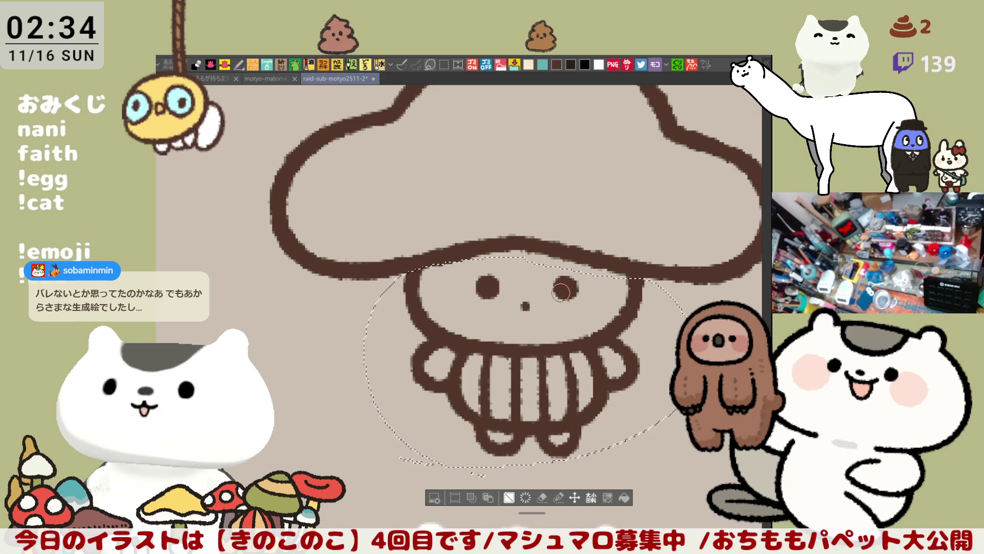
key("ctrl+d")
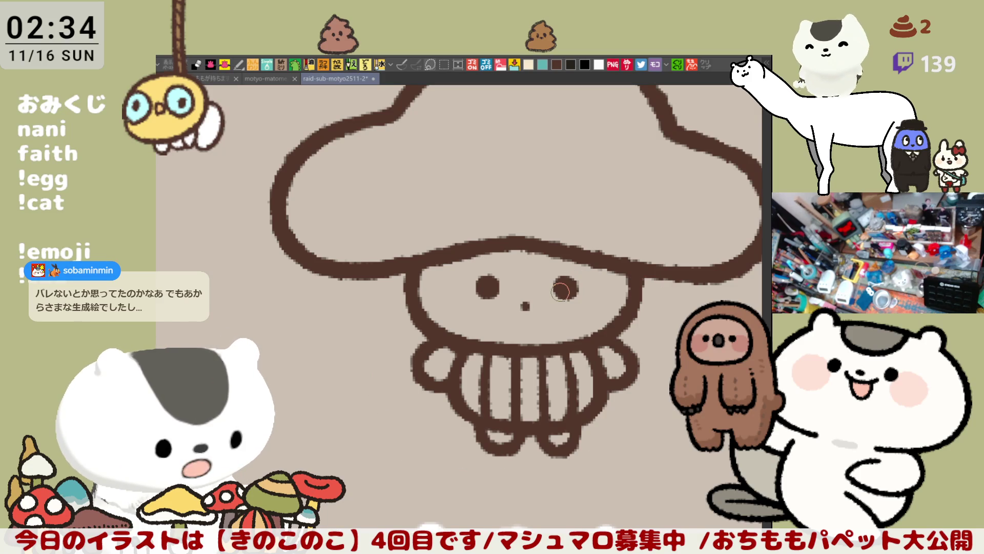
Paint pale teal strands down both sides of the face and over the nose dot, undoing a mouth mark
left_click_drag(406, 288, 424, 308)
left_click(526, 306)
left_click_drag(619, 304, 639, 319)
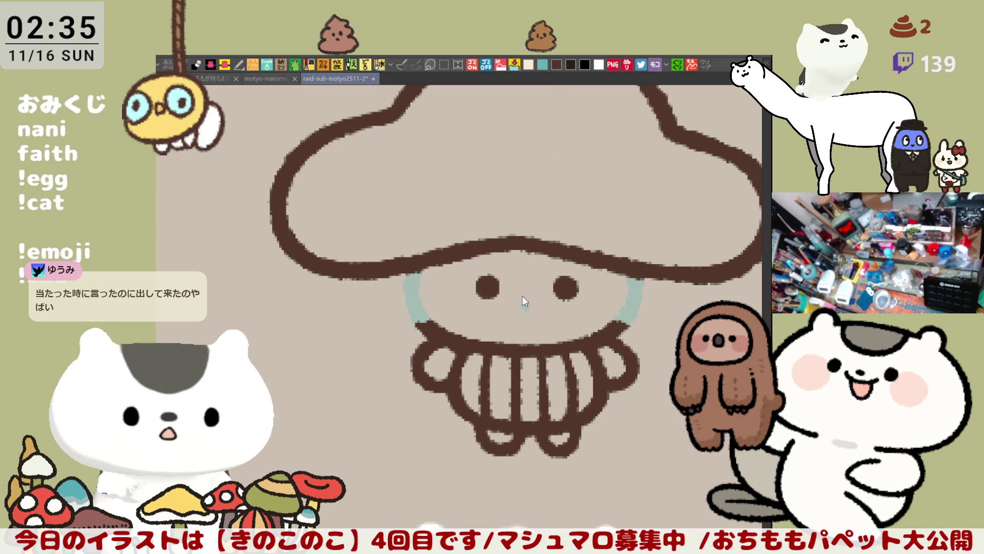
left_click_drag(518, 297, 529, 298)
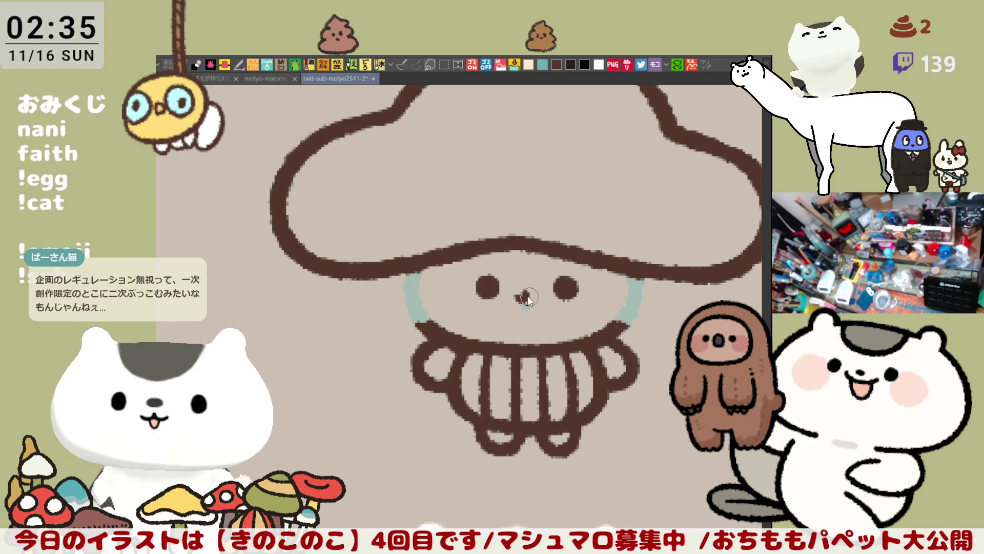
key("ctrl+z")
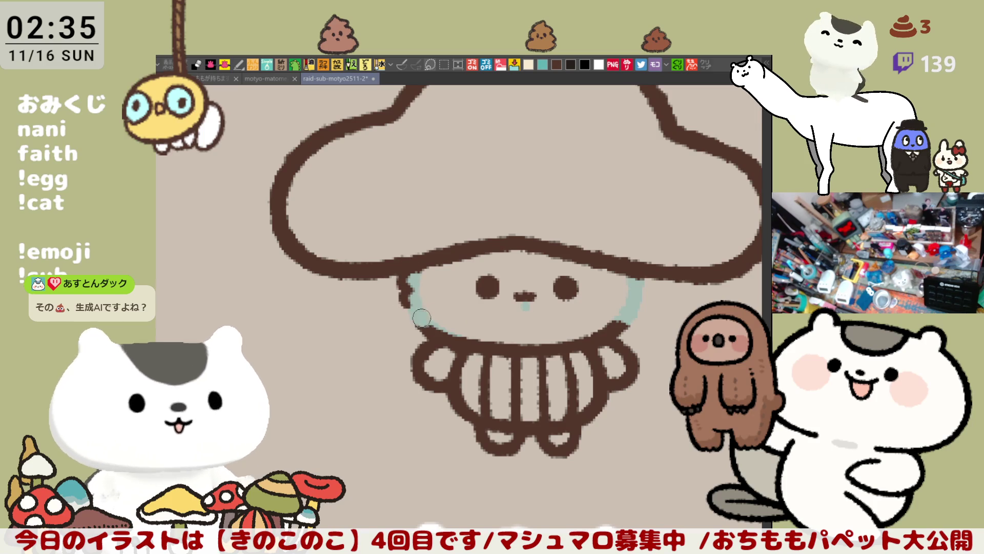
Redraw the left face outline in brown over the gap, retrying once
left_click_drag(407, 298, 431, 337)
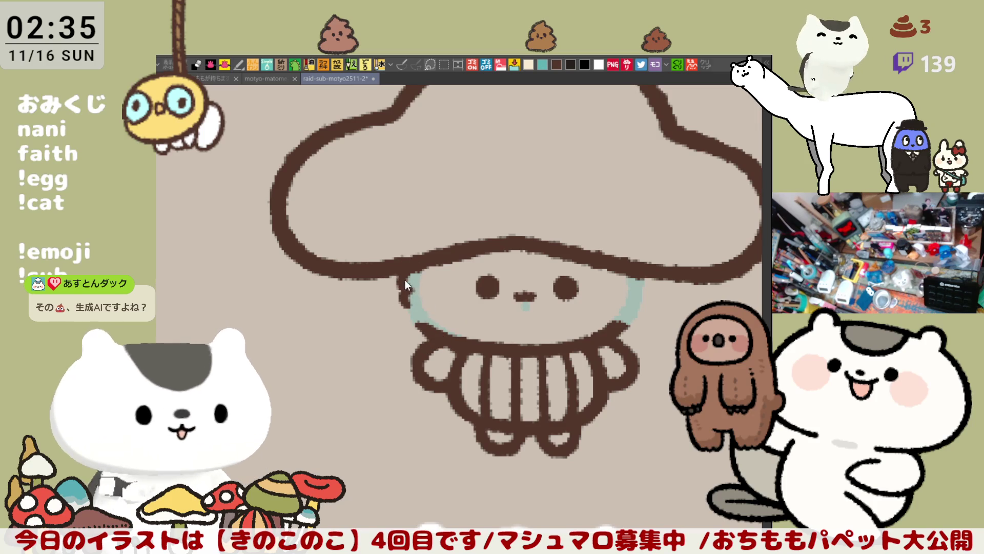
key("ctrl+z")
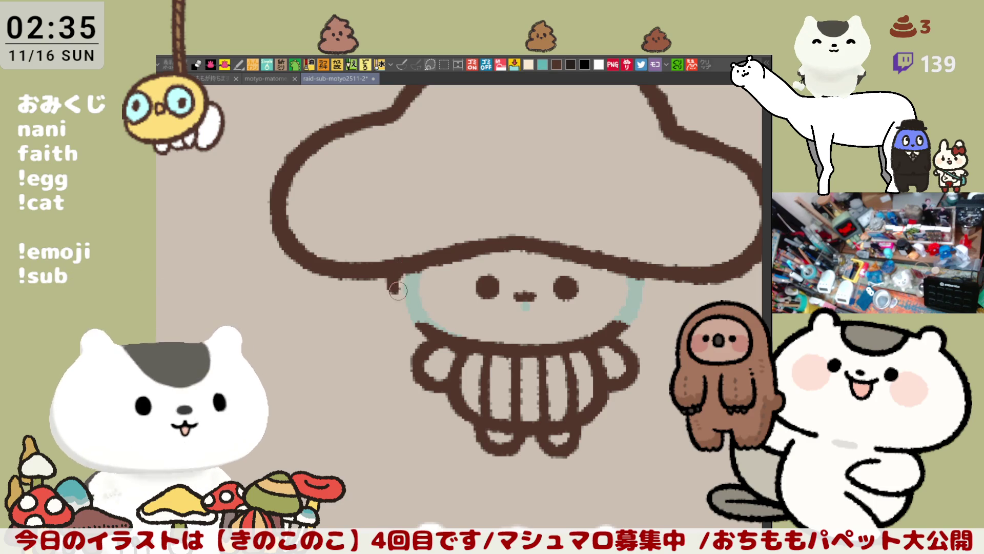
mouse_move(403, 290)
left_mouse_down()
mouse_move(402, 315)
mouse_move(423, 325)
left_mouse_up()
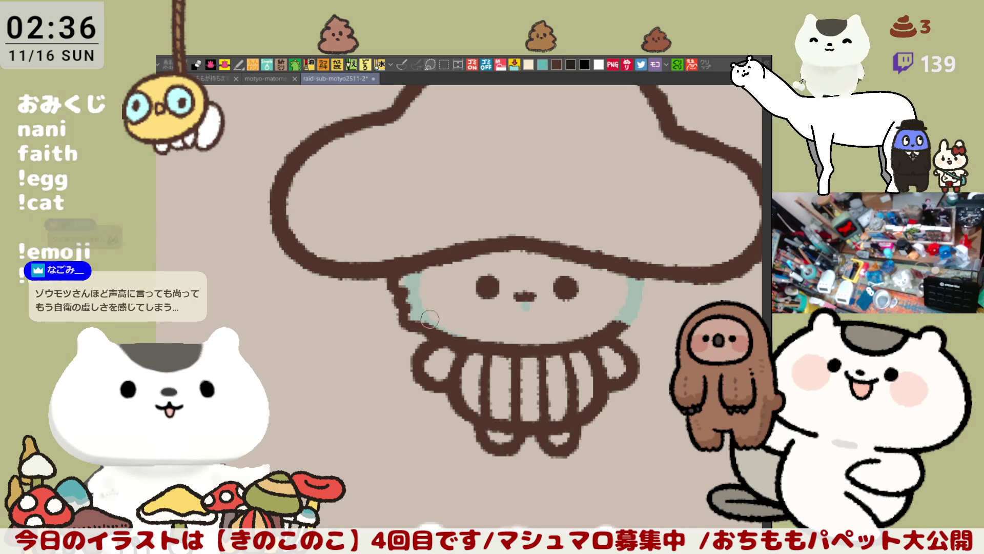
Outline the left side of the teal hair in brown and undo the brown on the left eye
mouse_move(528, 289)
left_mouse_down()
mouse_move(413, 298)
mouse_move(444, 298)
left_mouse_up()
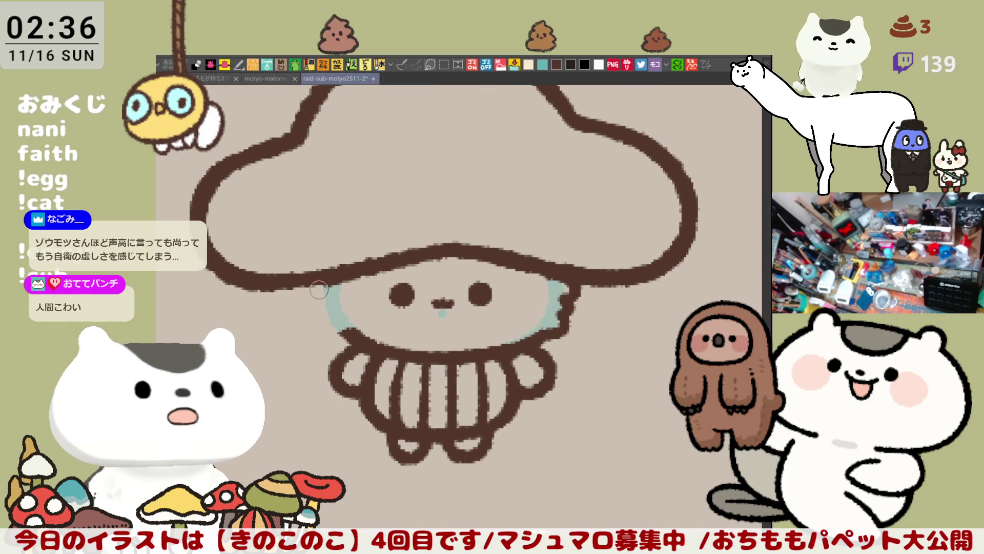
left_click(314, 296)
left_click_drag(314, 296, 339, 325)
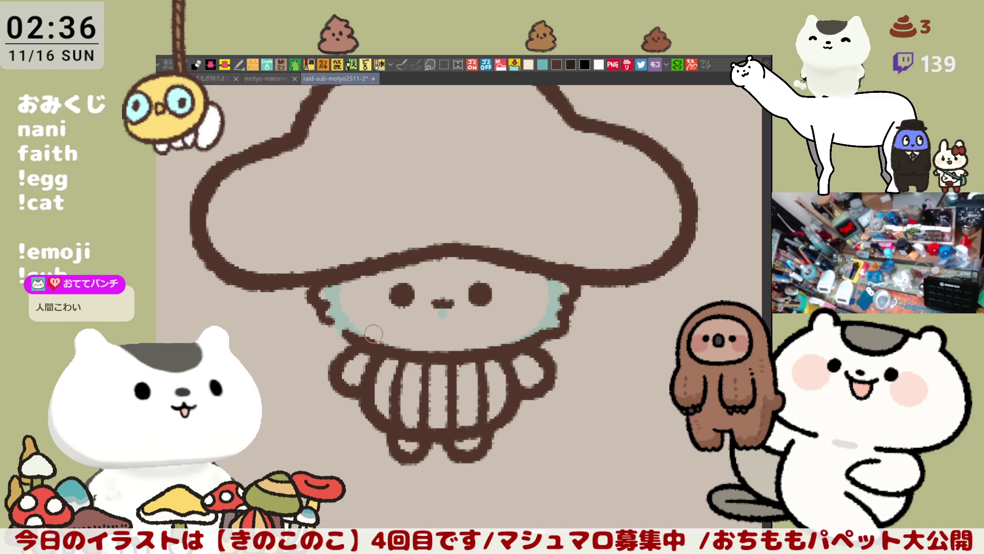
left_click_drag(338, 323, 346, 332)
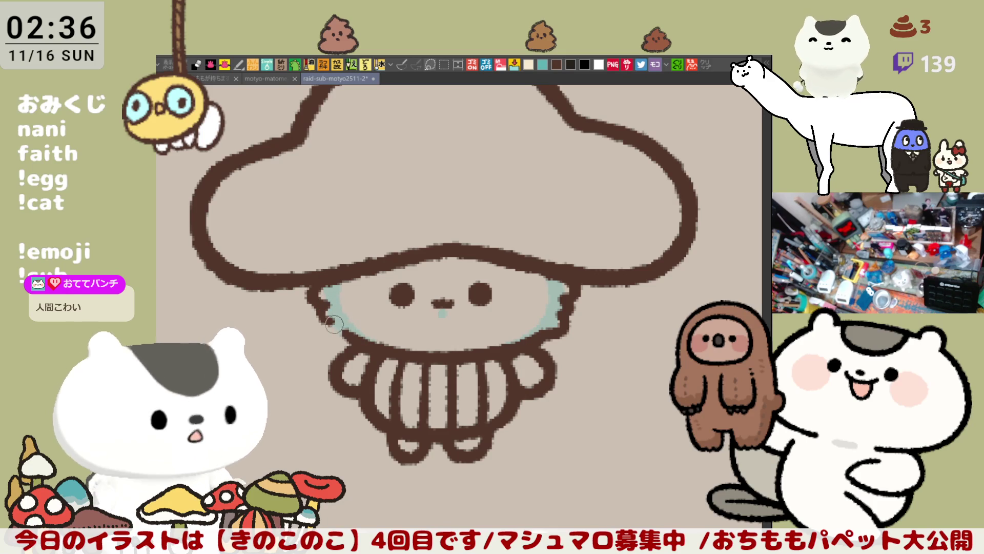
left_click_drag(338, 327, 352, 349)
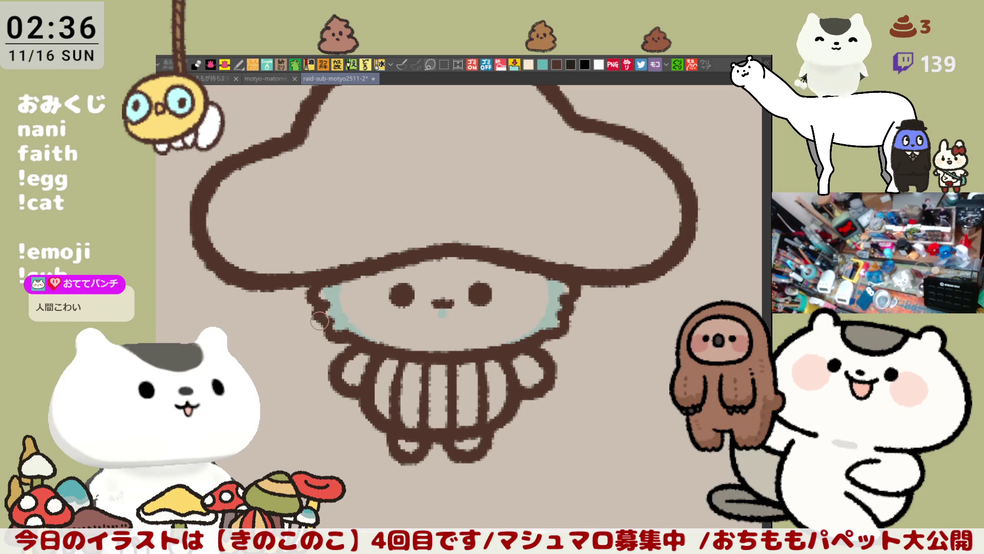
scroll(431, 300, "up", 1)
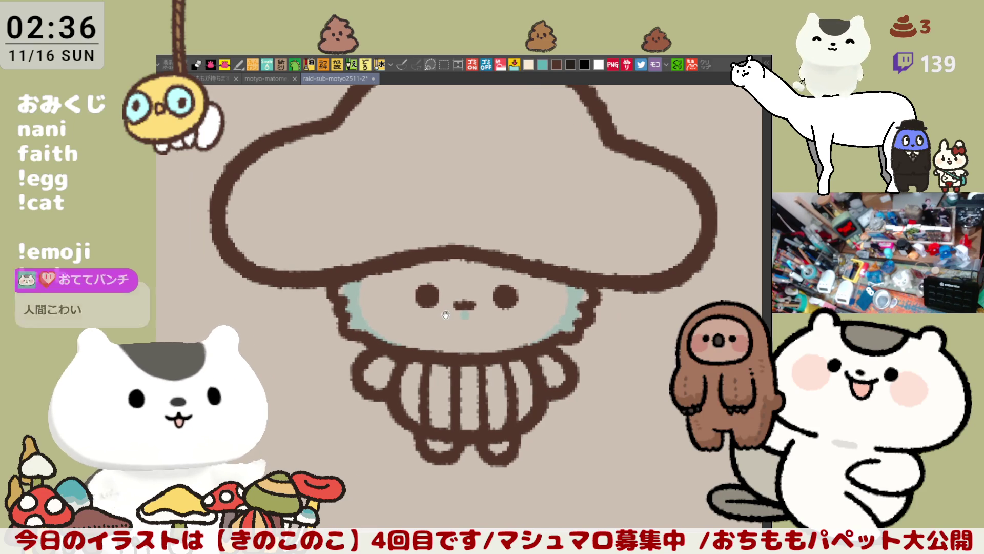
key("ctrl+z")
key("ctrl+z")
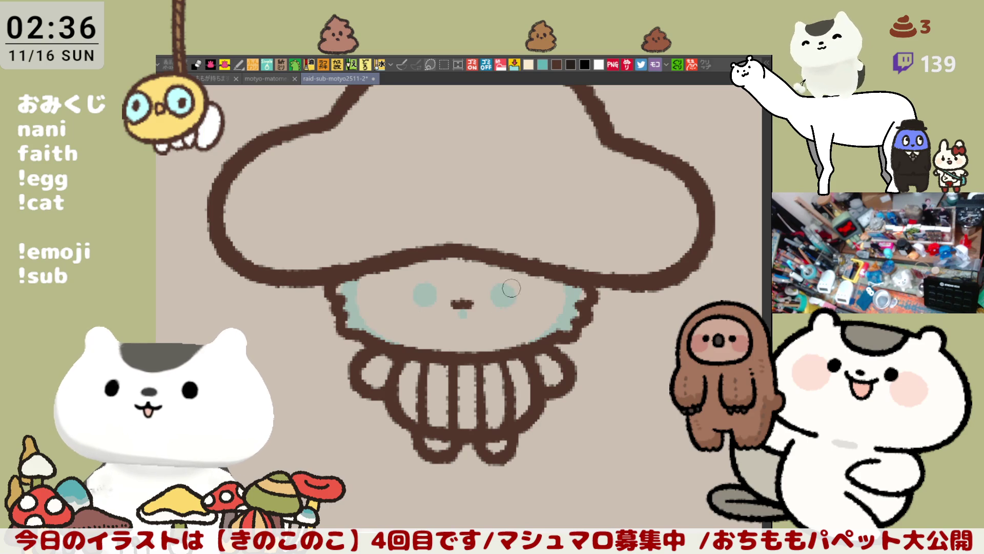
scroll(519, 295, "down", 1)
Draw and retry a brown ring around Warabi's left teal eye
mouse_move(442, 262)
left_mouse_down()
mouse_move(466, 231)
mouse_move(439, 250)
left_mouse_up()
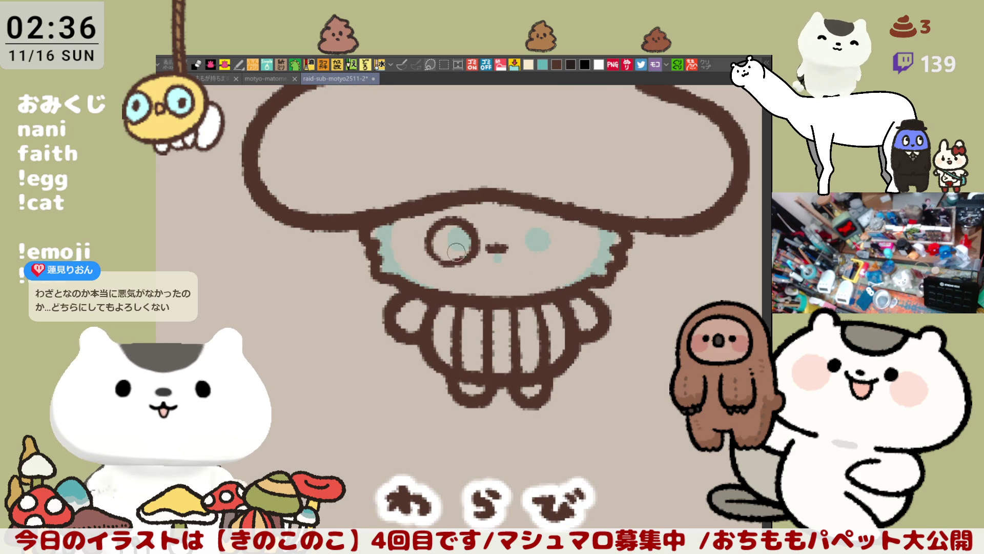
key("ctrl+z")
mouse_move(442, 246)
left_mouse_down()
mouse_move(481, 246)
mouse_move(449, 219)
mouse_move(473, 254)
mouse_move(454, 261)
left_mouse_up()
key("ctrl+z")
key("ctrl+z")
key("ctrl+z")
key("ctrl+z")
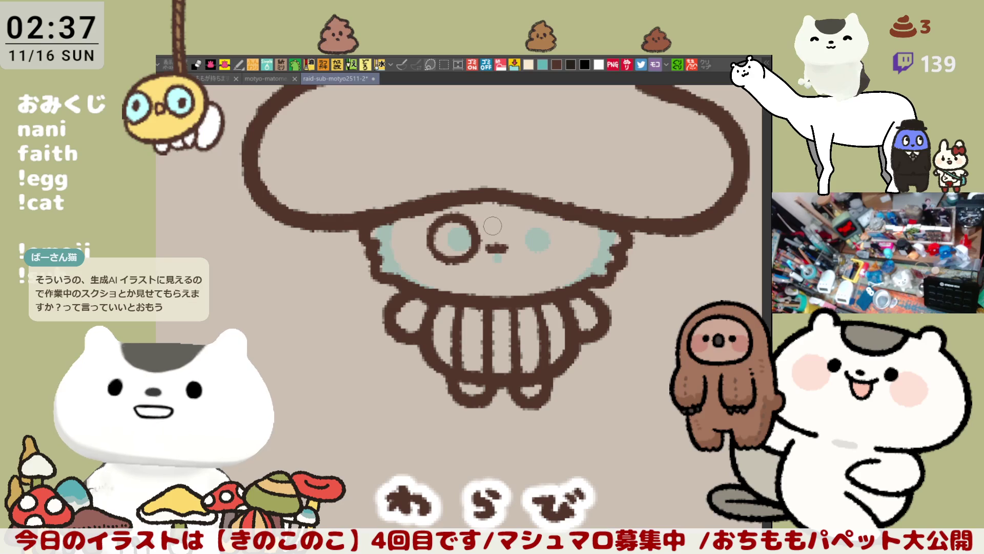
Repeatedly draw and undo brown arcs until the right eye's outline arc sits correctly
left_click_drag(531, 223, 542, 259)
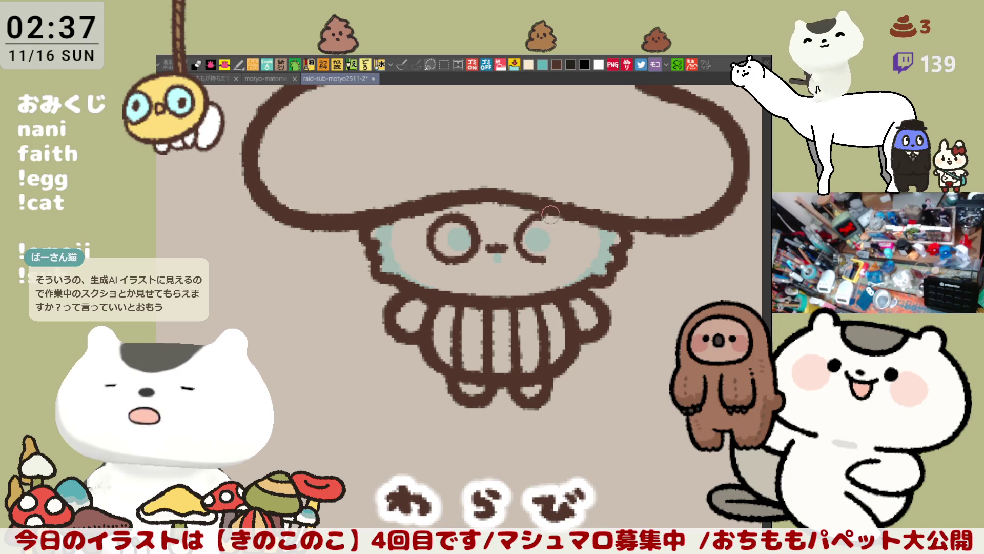
left_click_drag(543, 214, 542, 262)
mouse_move(539, 223)
left_mouse_down()
mouse_move(540, 257)
mouse_move(552, 232)
mouse_move(543, 247)
left_mouse_up()
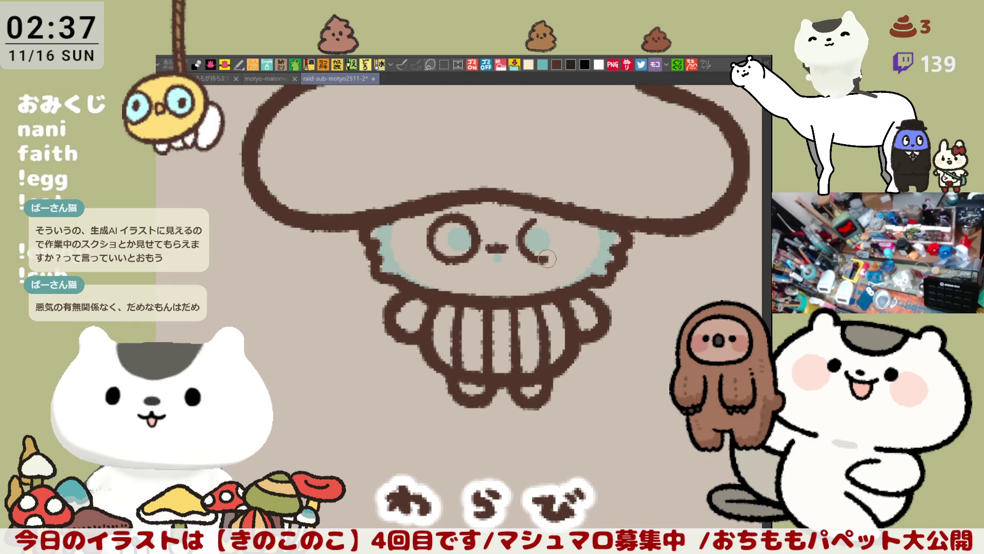
key("ctrl+z")
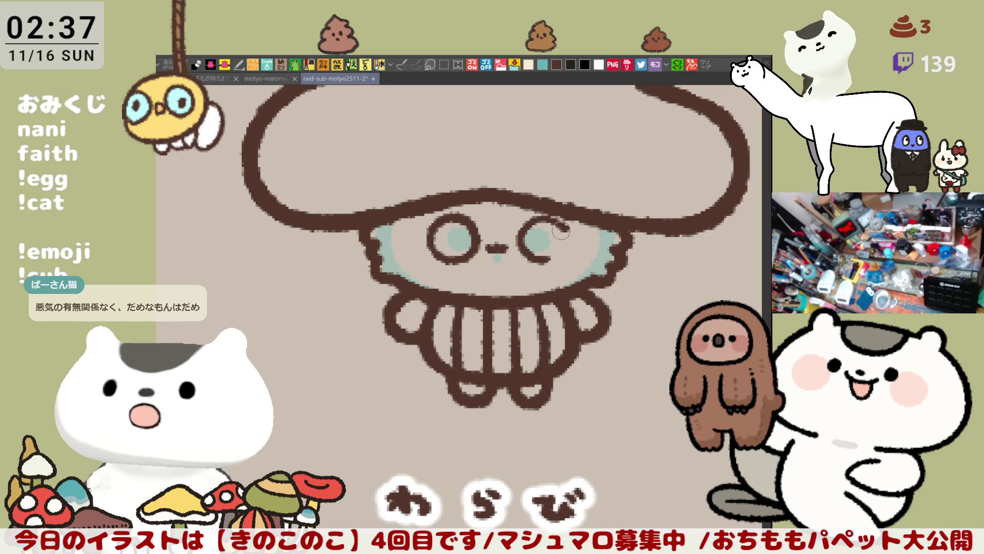
mouse_move(532, 222)
left_mouse_down()
mouse_move(517, 244)
mouse_move(535, 246)
left_mouse_up()
key("ctrl+z")
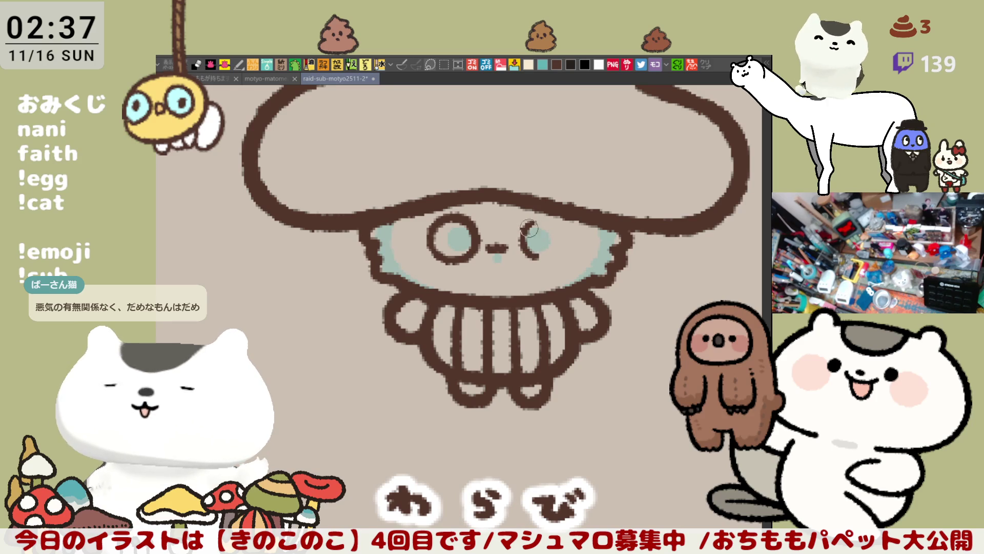
key("ctrl+z")
key("ctrl+z")
left_click_drag(531, 222, 546, 261)
key("ctrl+z")
left_click_drag(530, 224, 550, 258)
key("ctrl+z")
left_click_drag(534, 218, 550, 262)
key("ctrl+z")
mouse_move(530, 219)
left_mouse_down()
mouse_move(548, 241)
mouse_move(557, 219)
mouse_move(574, 242)
left_mouse_up()
key("ctrl+z")
key("ctrl+z")
key("ctrl+z")
key("ctrl+z")
key("ctrl+z")
key("ctrl+z")
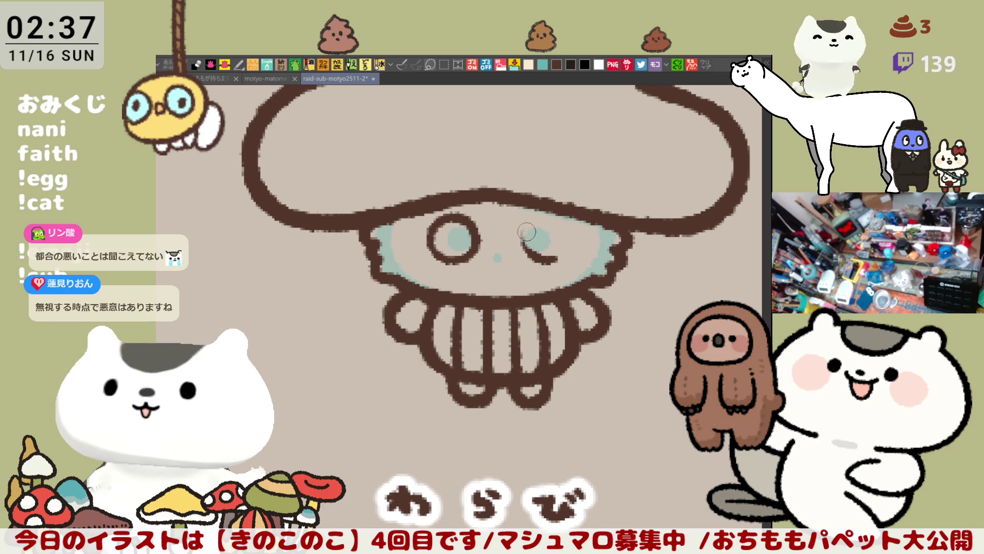
Complete the right eye's circular outline, fill its inside teal and dab the pupil dark brown
left_click_drag(528, 225, 533, 250)
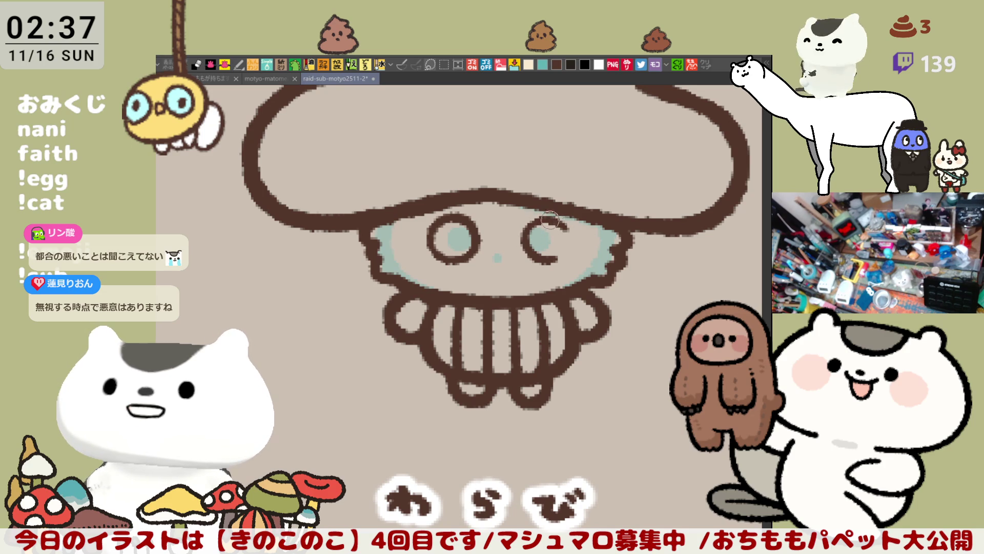
key("ctrl+z")
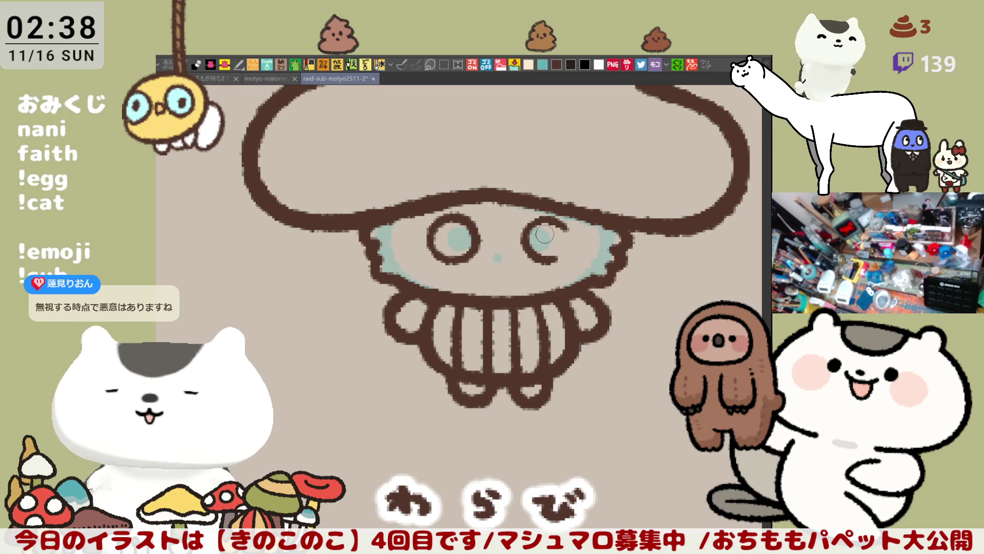
left_click_drag(552, 237, 550, 256)
key("ctrl+z")
key("ctrl+z")
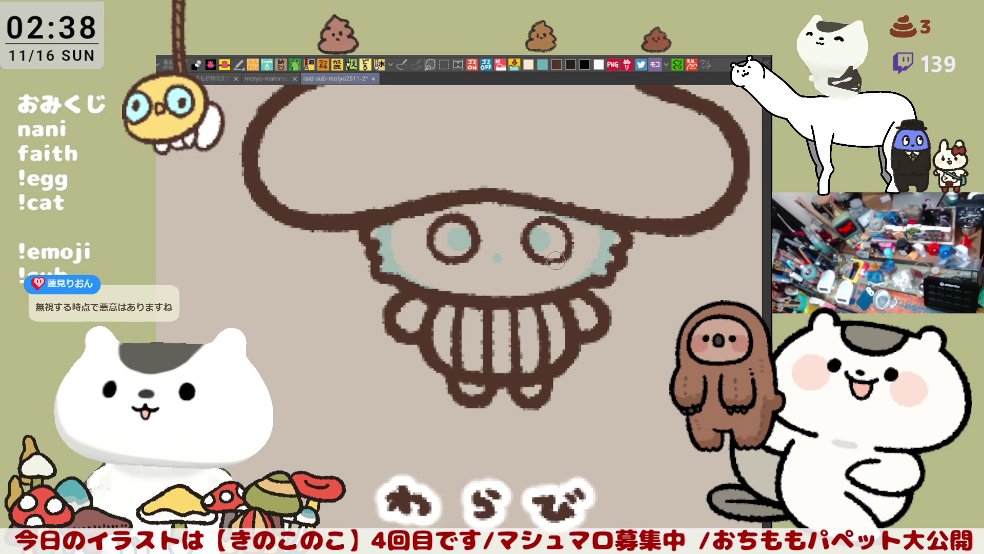
left_click_drag(560, 226, 550, 261)
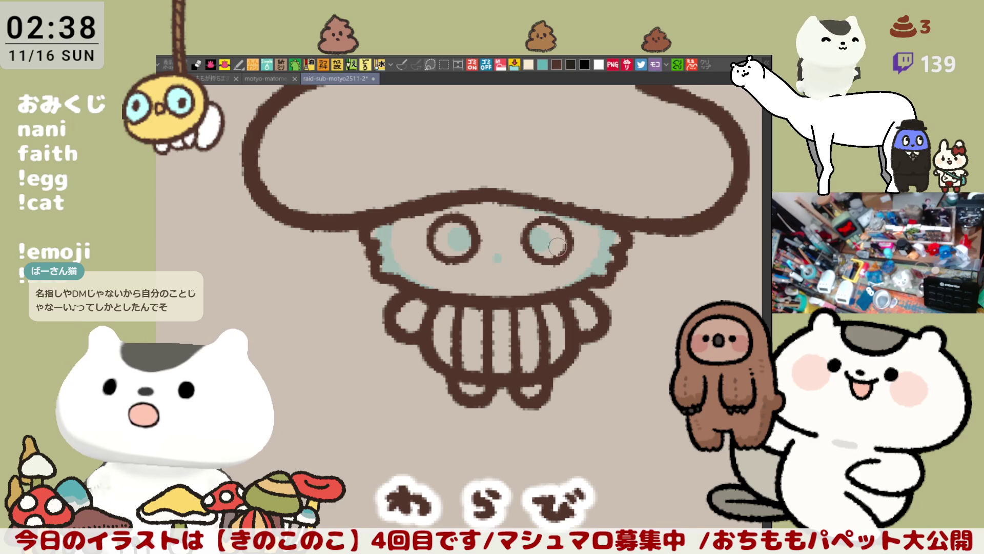
left_click(548, 235)
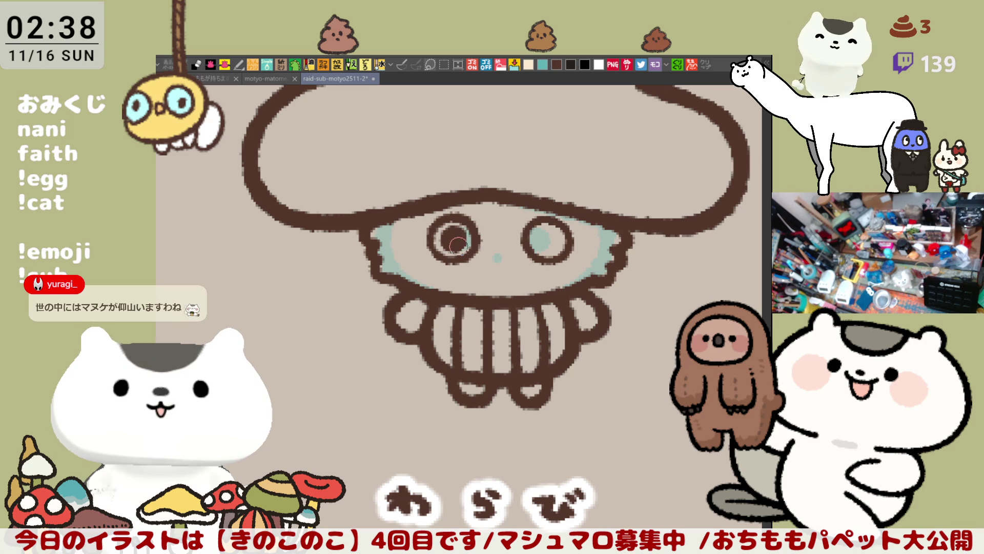
left_click_drag(542, 231, 548, 239)
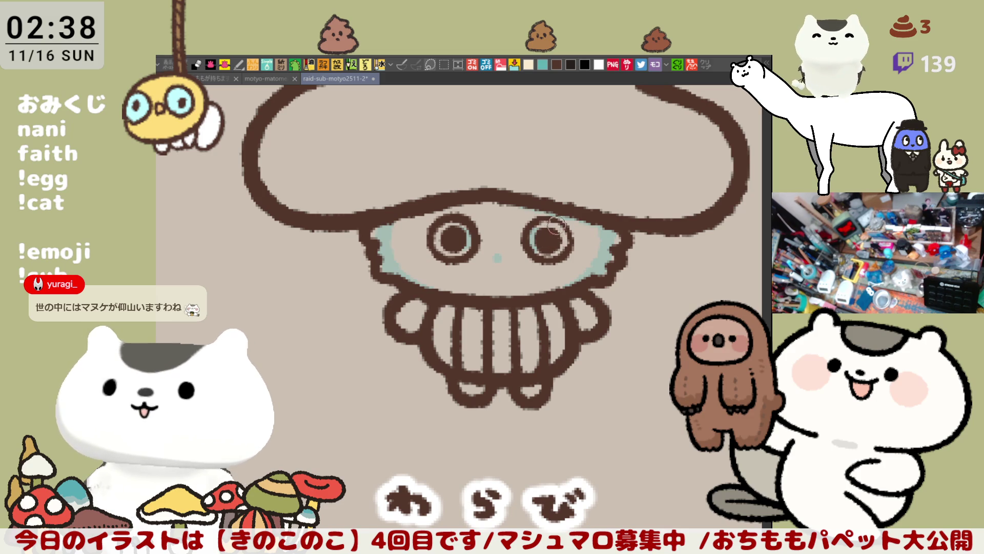
Fill the right pupil solid dark brown and begin enclosing the eye area
left_click(550, 243)
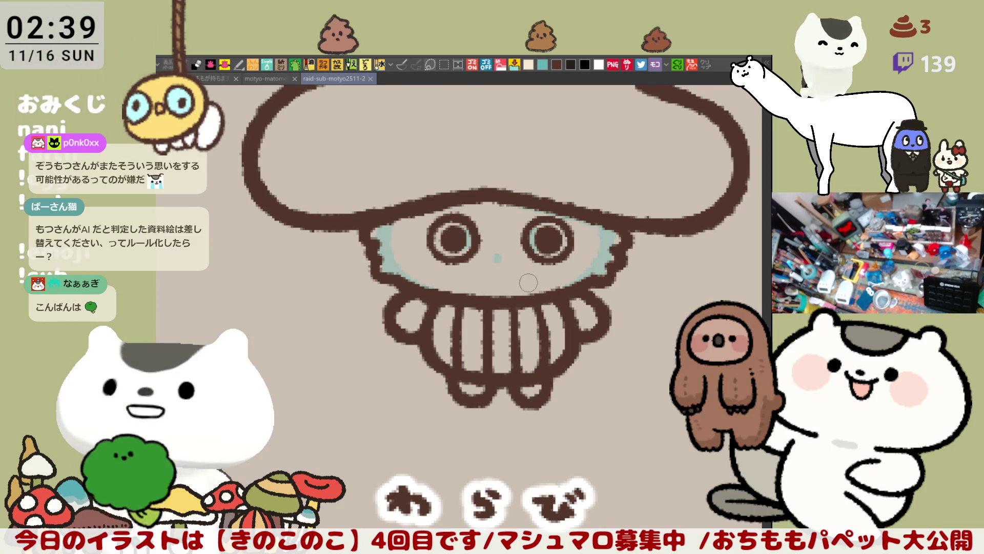
scroll(528, 284, "down", 1)
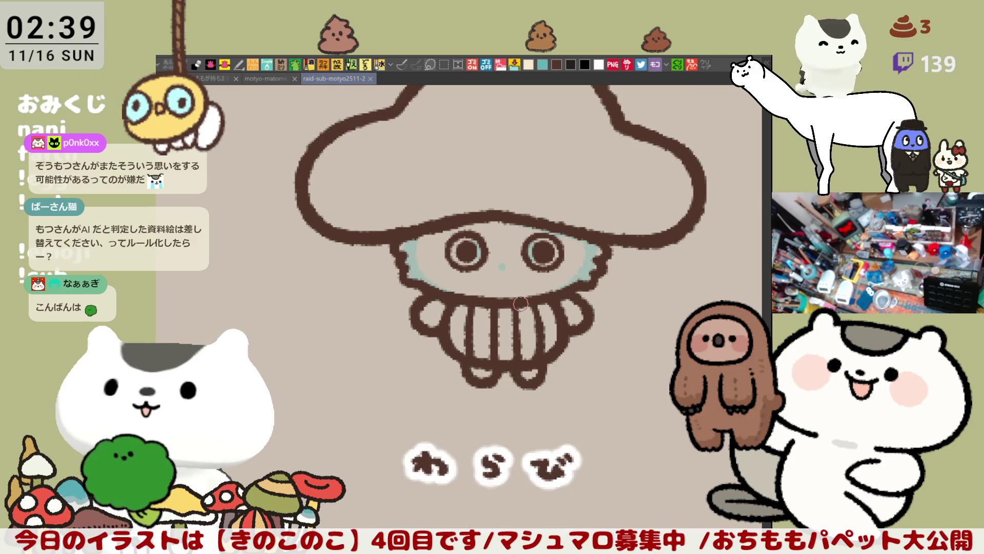
scroll(520, 303, "up", 2)
scroll(520, 303, "up", 2)
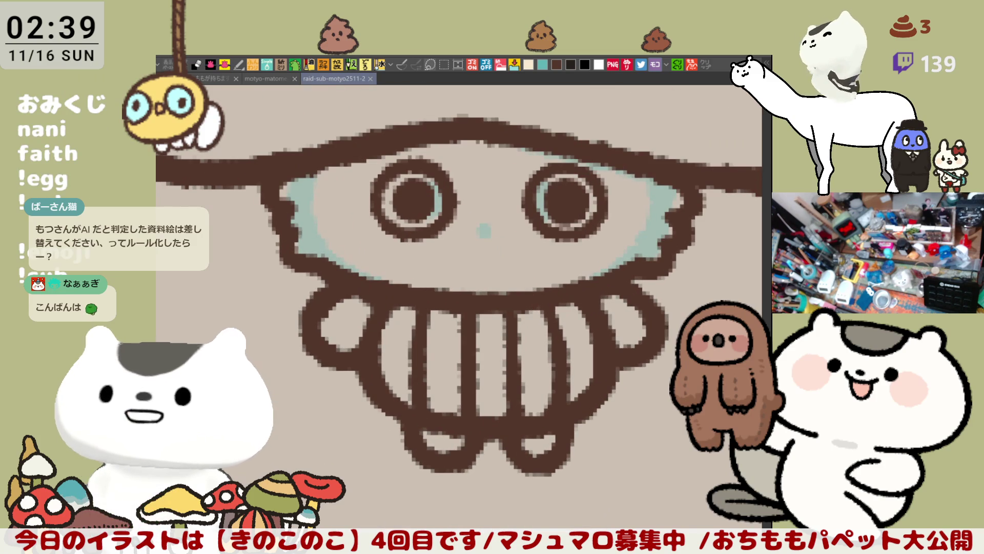
mouse_move(416, 303)
left_mouse_down()
mouse_move(375, 222)
mouse_move(572, 200)
left_mouse_up()
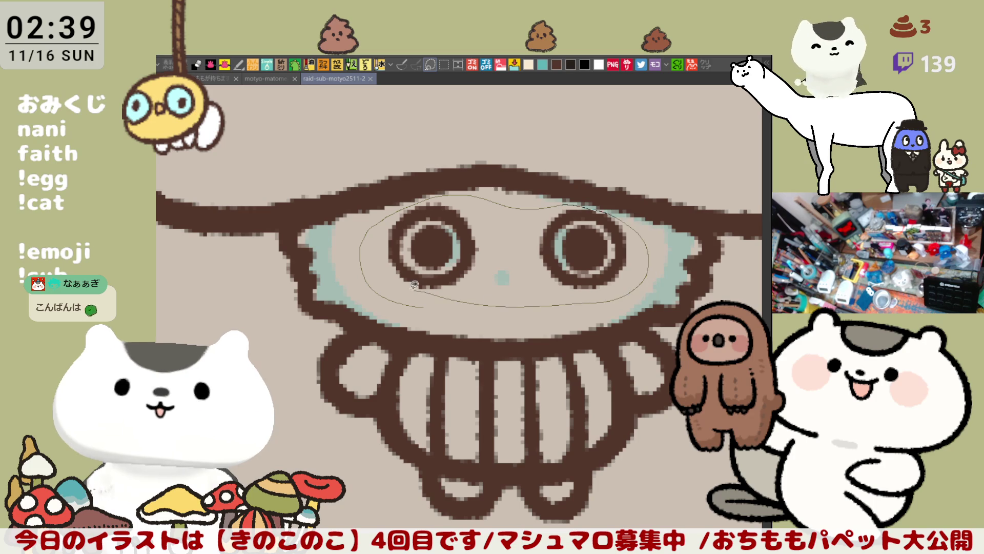
Lasso both eyes, shift them slightly left, then try and undo a small mouth mark between them
left_click_drag(416, 286, 416, 286)
mouse_move(534, 299)
left_mouse_down()
mouse_move(520, 281)
mouse_move(551, 302)
left_mouse_up()
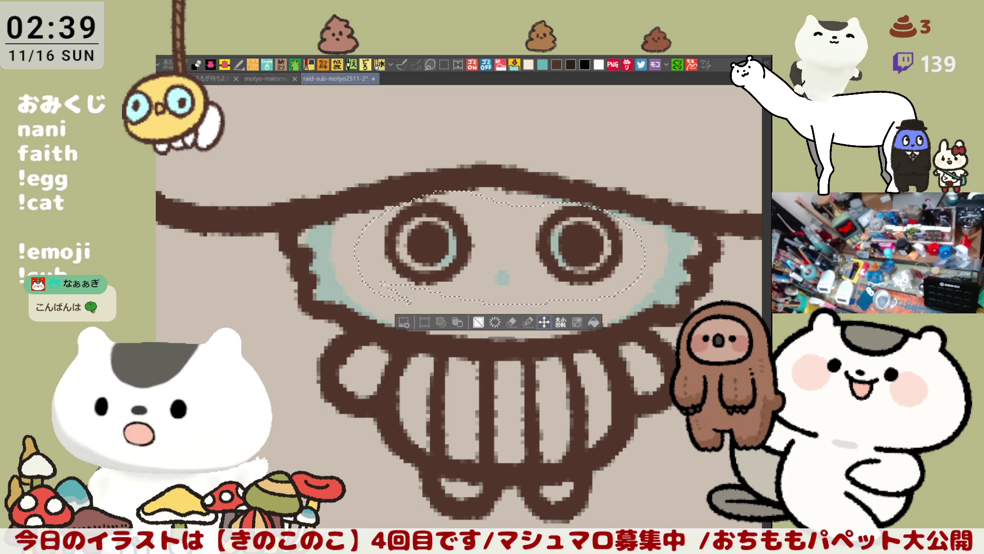
key("ctrl+d")
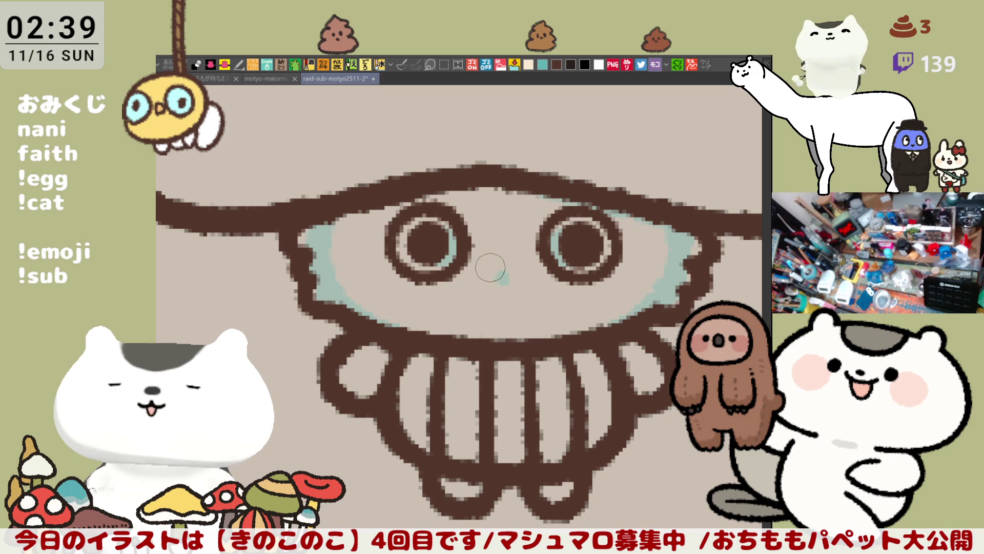
left_click_drag(492, 254, 505, 266)
key("ctrl+z")
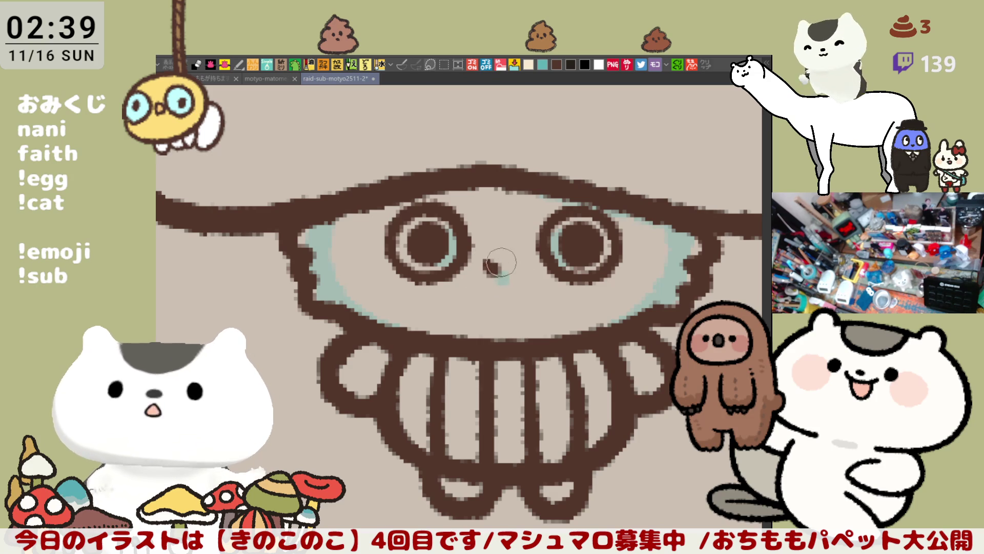
key("ctrl+z")
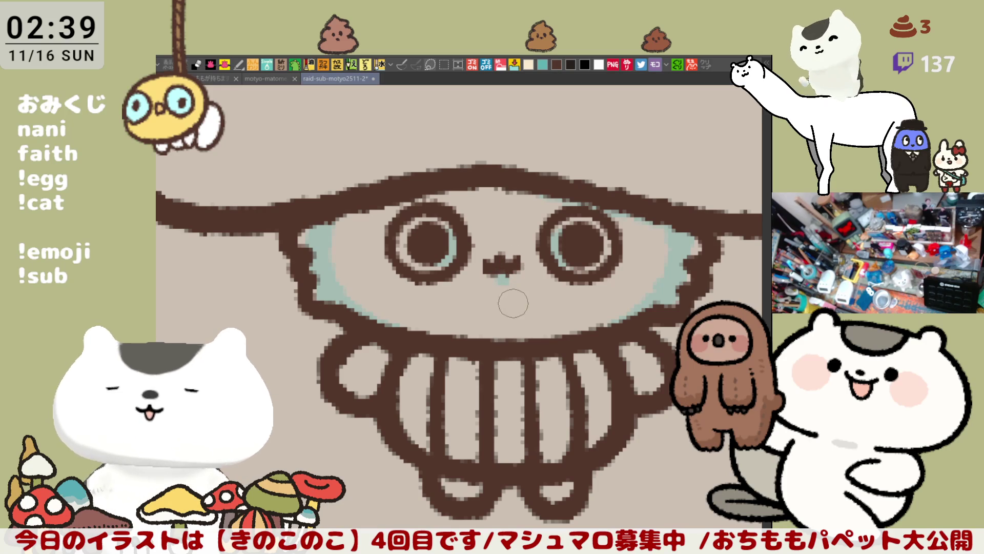
scroll(500, 326, "down", 4)
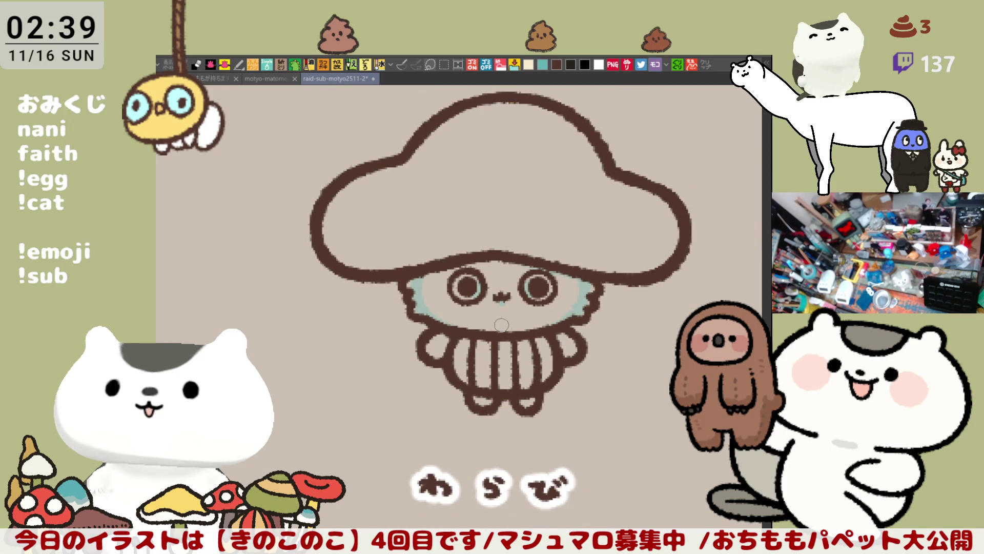
scroll(501, 326, "up", 4)
scroll(501, 316, "down", 2)
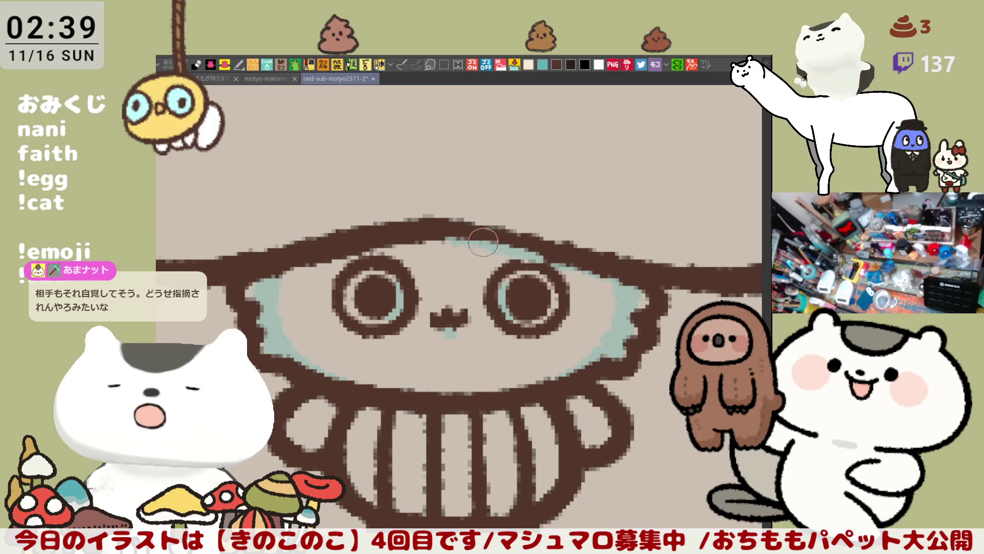
Shade the face's top edge light blue, thicken the head outline, and redraw a small brown mouth
mouse_move(431, 245)
left_mouse_down()
mouse_move(560, 262)
mouse_move(615, 286)
left_mouse_up()
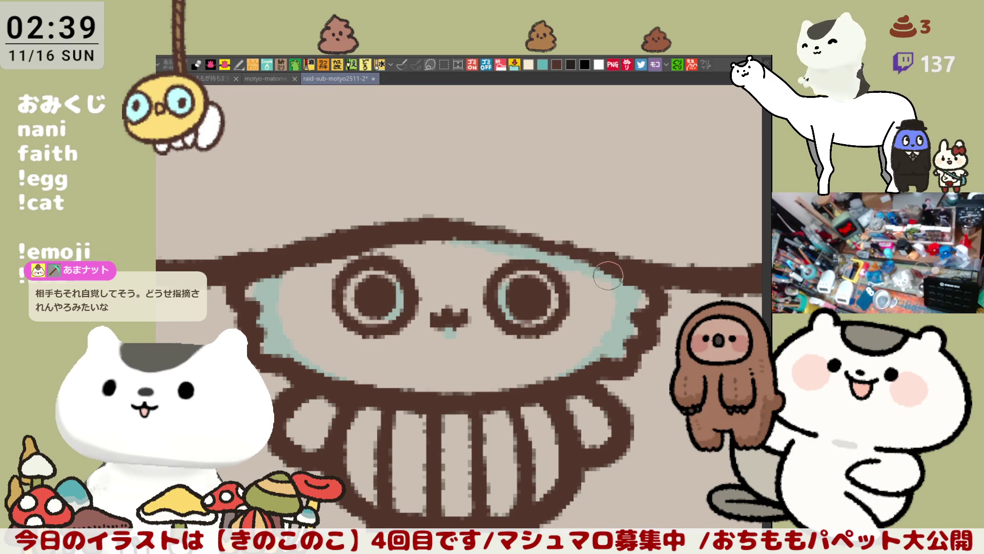
left_click_drag(476, 221, 575, 240)
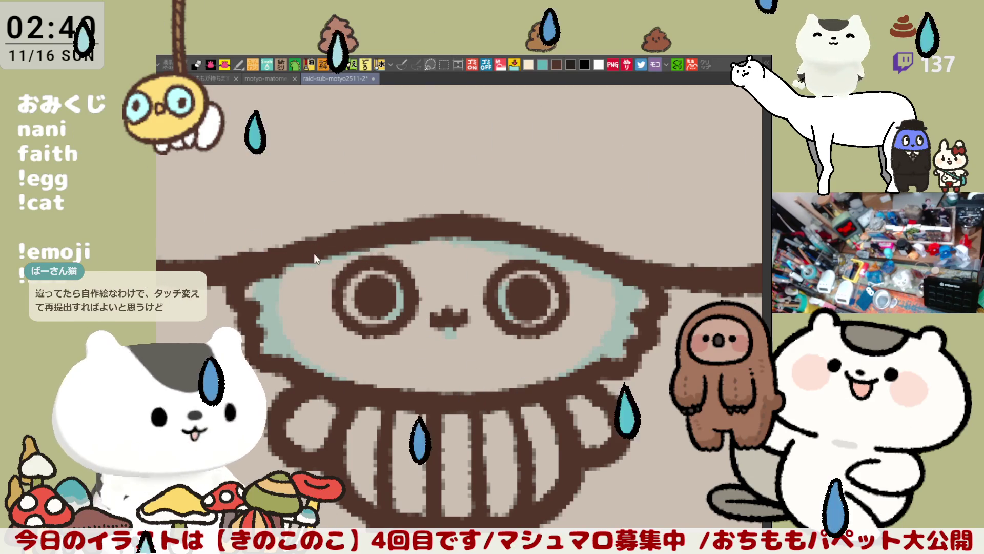
left_click_drag(487, 254, 452, 213)
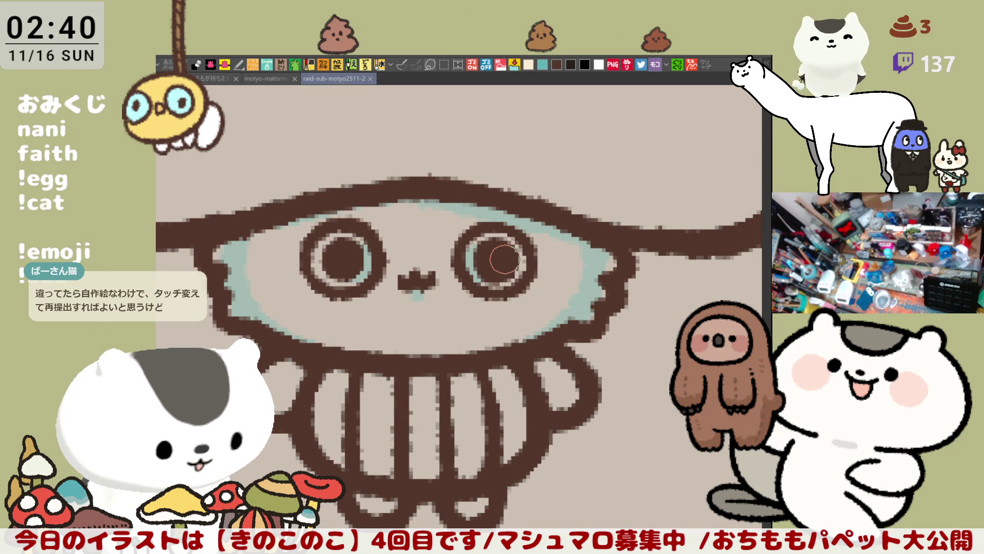
scroll(504, 260, "down", 2)
left_click_drag(439, 231, 461, 250)
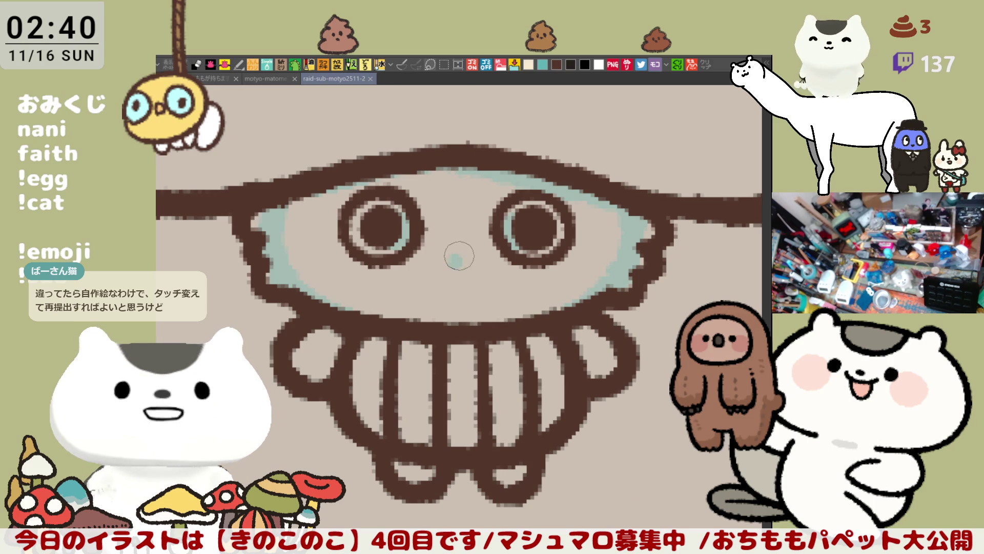
left_click_drag(445, 242, 464, 256)
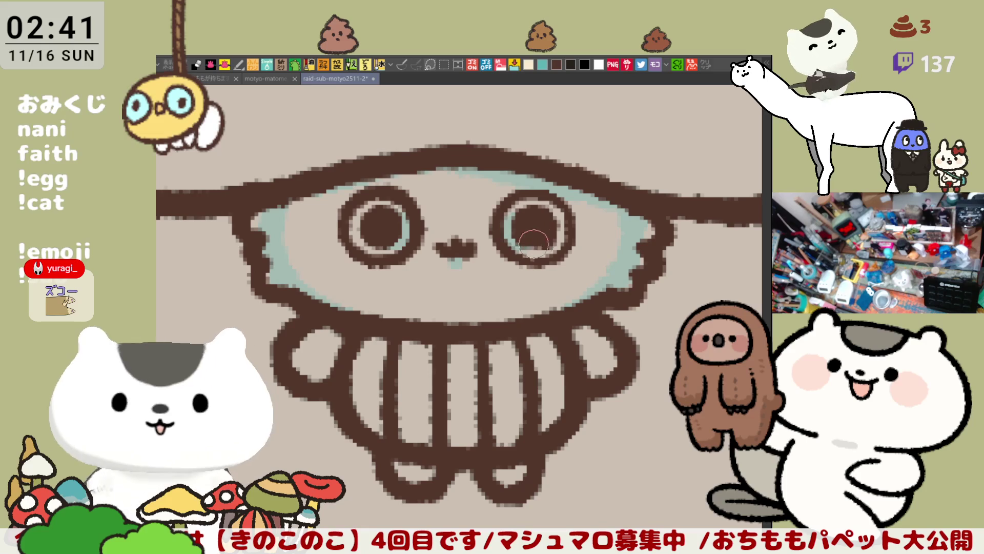
Paint over the leftover light pixels in the right pupil with dark brown
left_click_drag(529, 229, 552, 236)
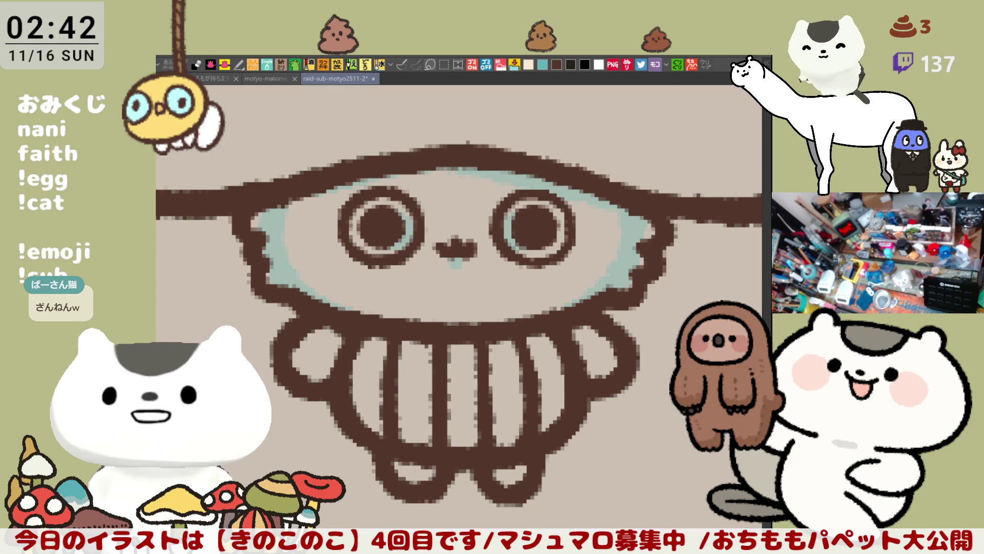
Try several arm strokes on the body's right side, undoing each unsatisfactory attempt
left_click_drag(585, 407, 523, 363)
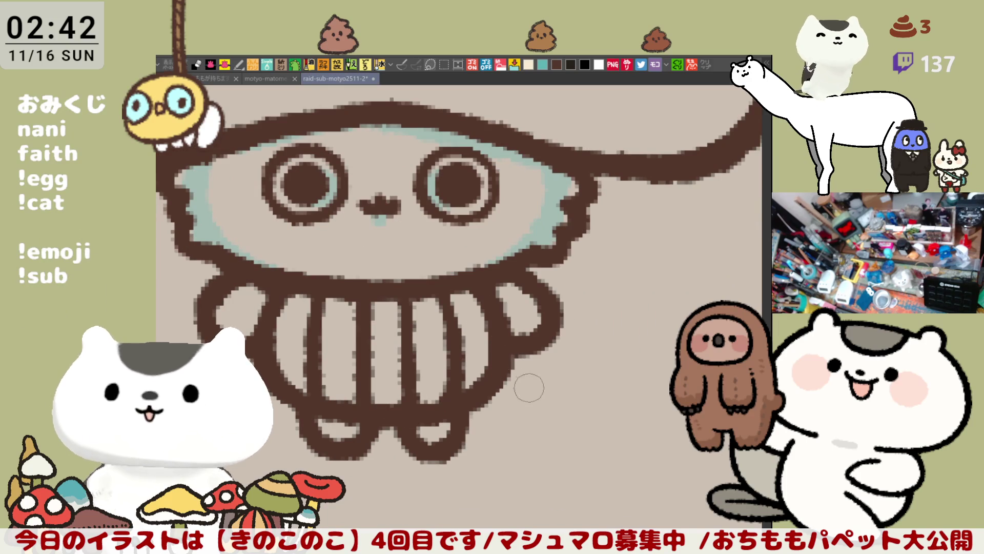
left_click_drag(472, 391, 575, 396)
key("ctrl+z")
left_click_drag(493, 385, 599, 377)
key("ctrl+z")
left_click_drag(492, 384, 615, 389)
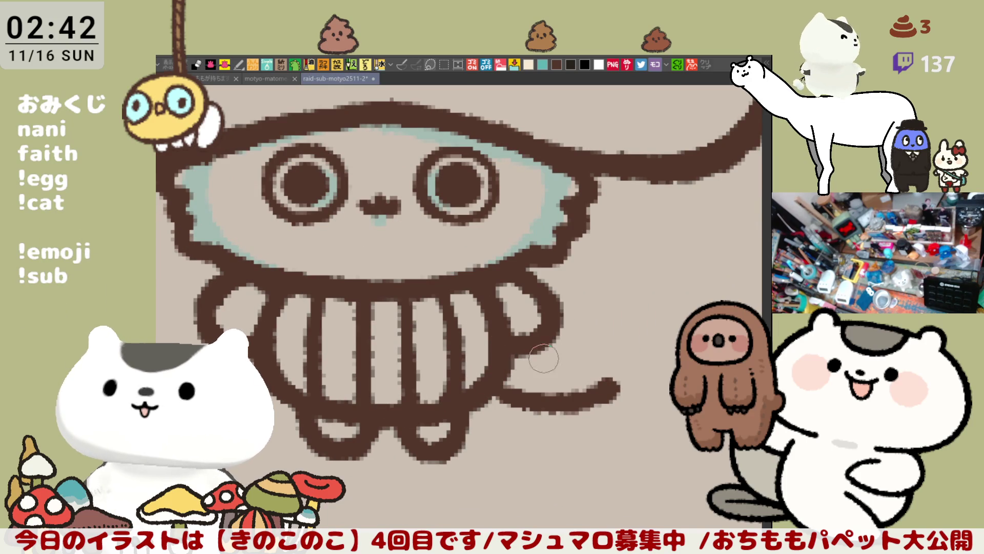
left_click_drag(542, 338, 627, 323)
key("ctrl+z")
key("ctrl+z")
mouse_move(538, 347)
left_mouse_down()
mouse_move(589, 325)
mouse_move(646, 320)
left_mouse_up()
key("ctrl+z")
key("ctrl+z")
key("ctrl+z")
left_click_drag(538, 343, 591, 336)
key("ctrl+z")
key("ctrl+z")
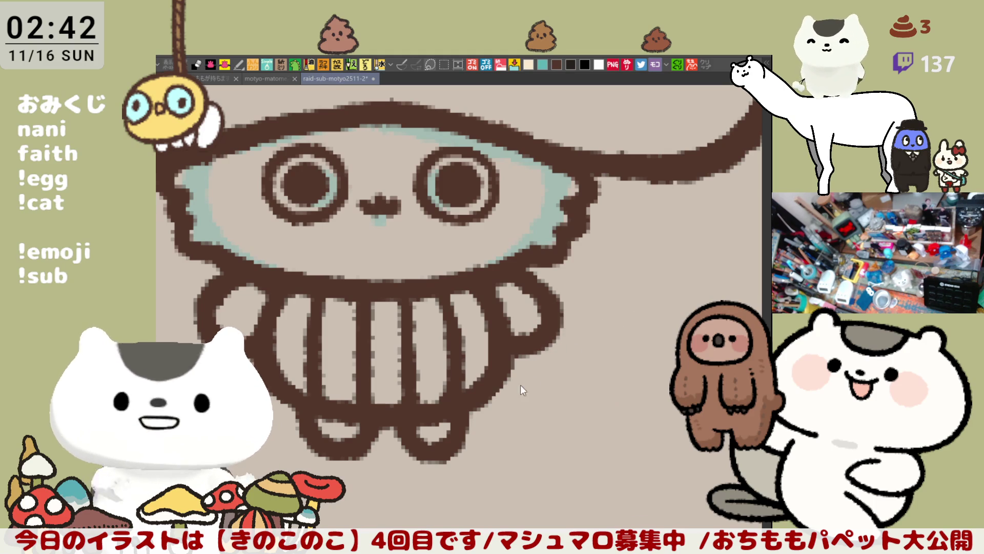
Settle the lower edge of the arm as a short curve reaching right from the body
left_click_drag(495, 384, 570, 399)
key("ctrl+z")
left_click_drag(489, 381, 569, 404)
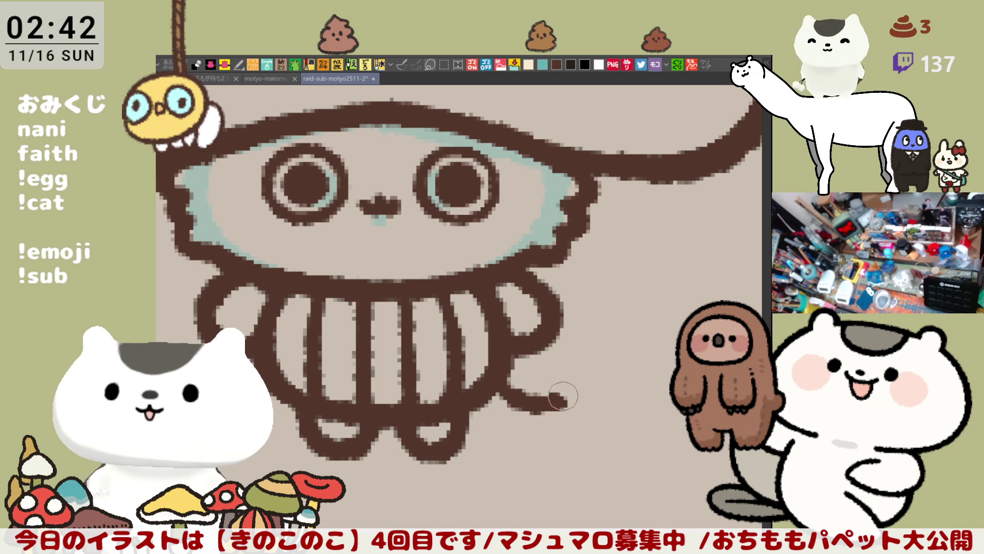
key("ctrl+z")
left_click_drag(485, 381, 575, 400)
key("ctrl+z")
left_click_drag(485, 381, 577, 404)
left_click_drag(550, 338, 580, 362)
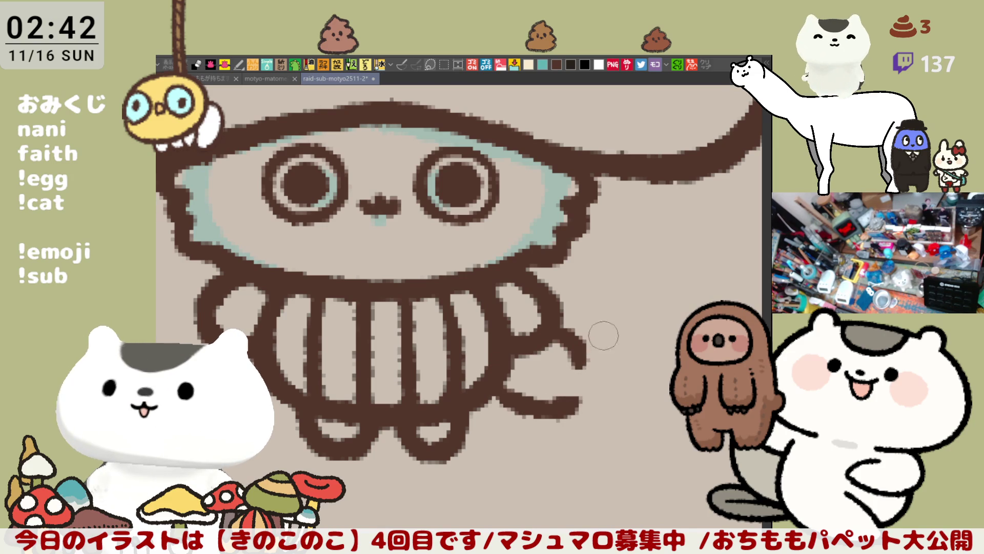
key("ctrl+z")
key("ctrl+z")
left_click_drag(485, 388, 581, 403)
key("ctrl+z")
left_click_drag(485, 388, 577, 406)
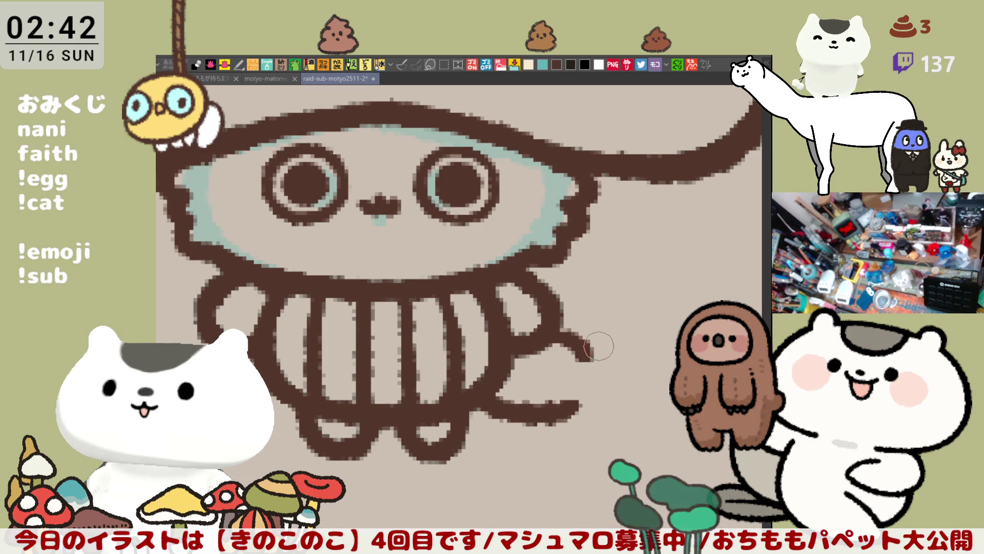
key("ctrl+z")
left_click_drag(484, 389, 581, 395)
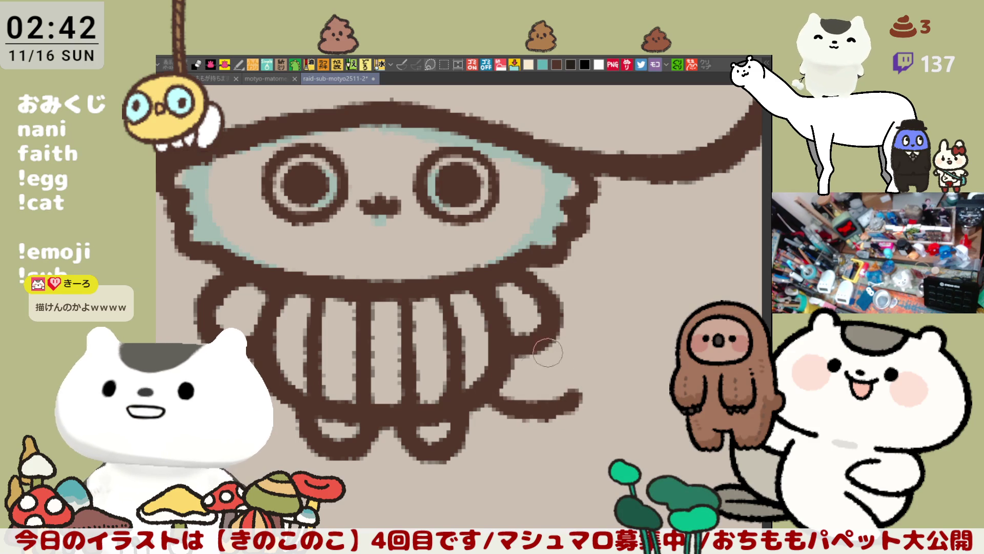
Draw the upper arm line curving out and down, then refine the small paw outline
mouse_move(535, 339)
left_mouse_down()
mouse_move(584, 331)
mouse_move(607, 353)
mouse_move(581, 394)
left_mouse_up()
key("ctrl+z")
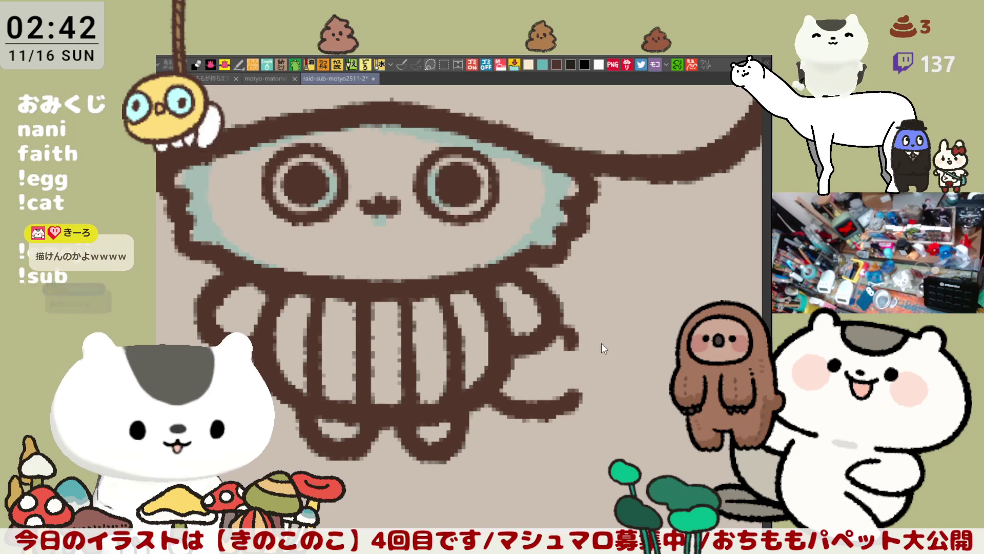
key("ctrl+z")
left_click_drag(569, 331, 615, 354)
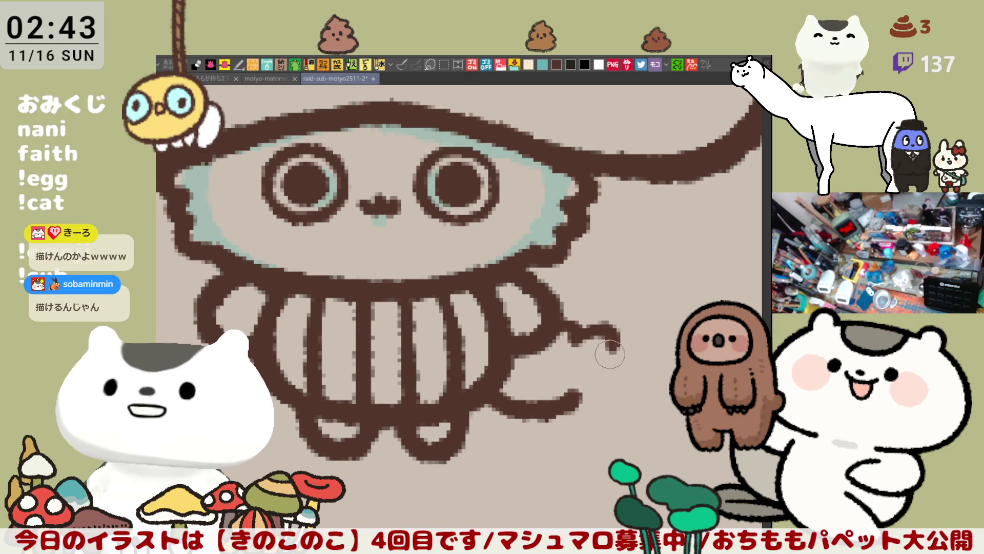
key("ctrl+z")
left_click_drag(566, 327, 618, 358)
key("ctrl+z")
mouse_move(565, 331)
left_mouse_down()
mouse_move(603, 391)
mouse_move(577, 401)
left_mouse_up()
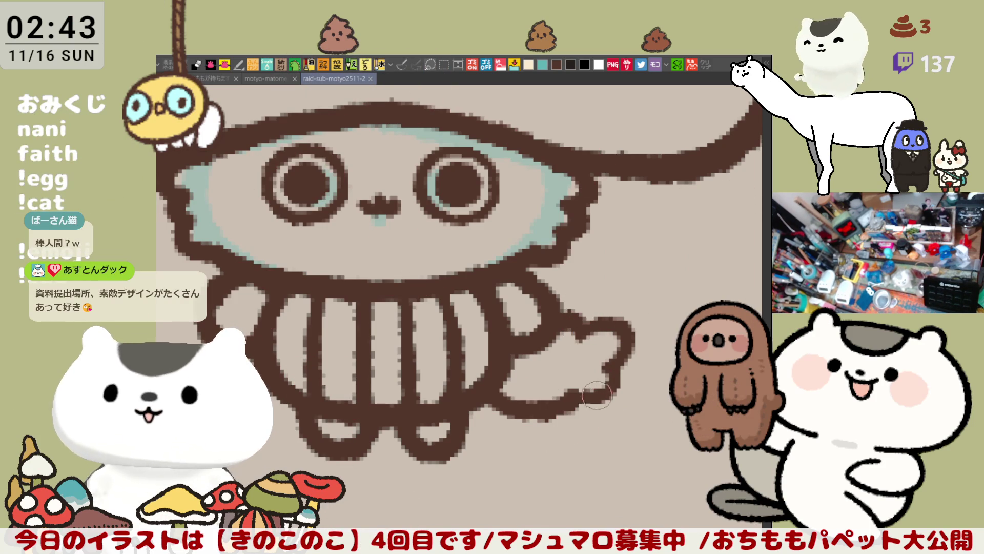
left_click_drag(583, 397, 603, 394)
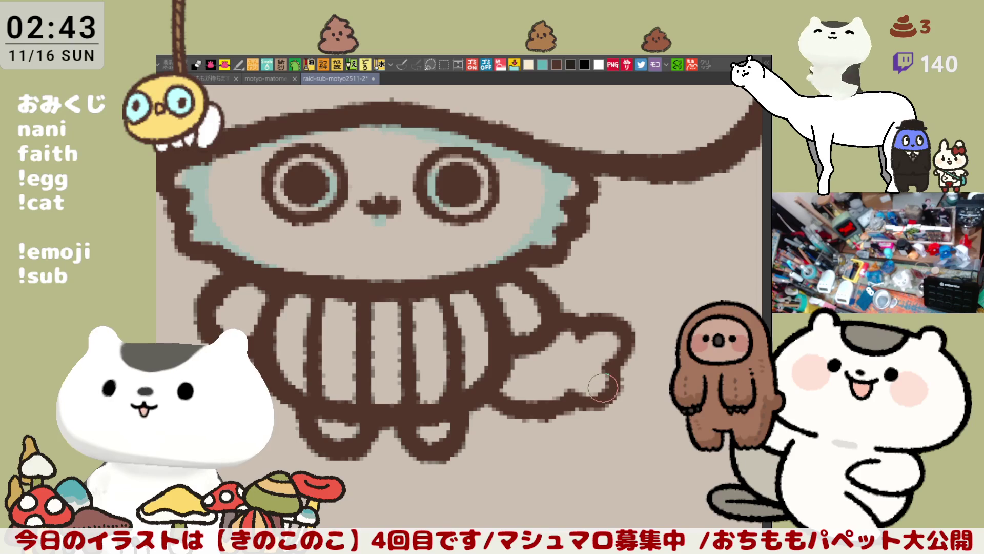
left_click_drag(600, 385, 638, 408)
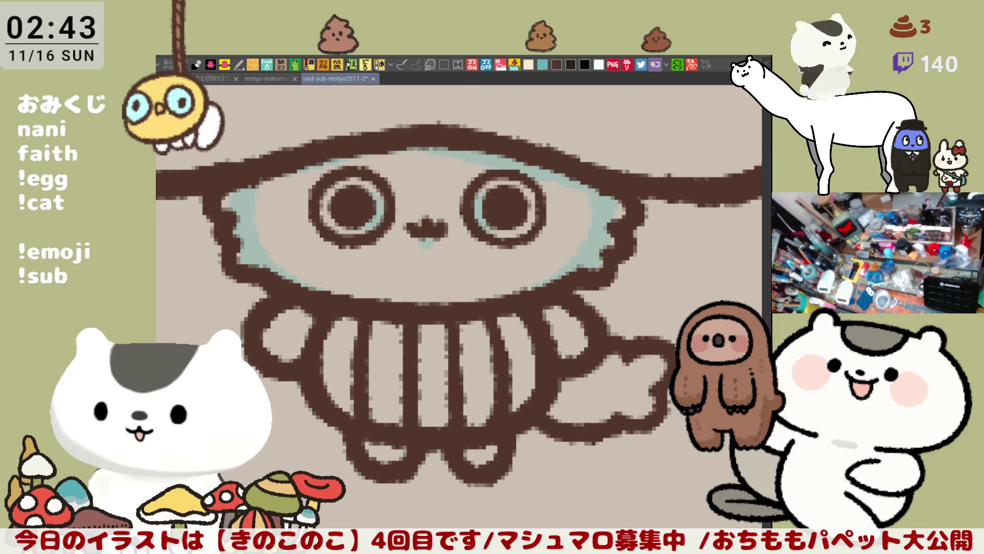
Extend the small nose mark between the eyes with a single pen tap
left_click_drag(585, 385, 570, 371)
scroll(570, 371, "down", 1)
scroll(571, 372, "down", 1)
scroll(539, 346, "down", 2)
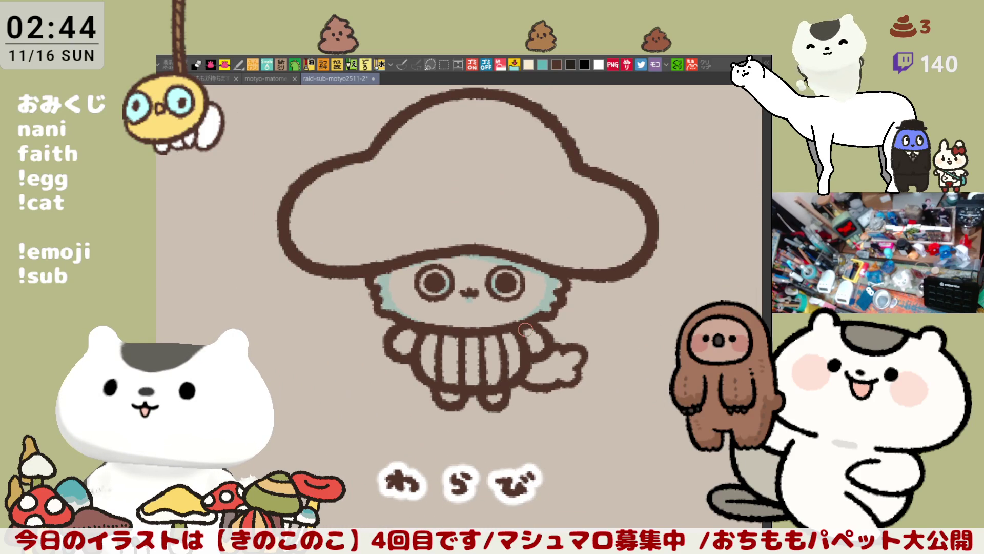
scroll(525, 331, "up", 2)
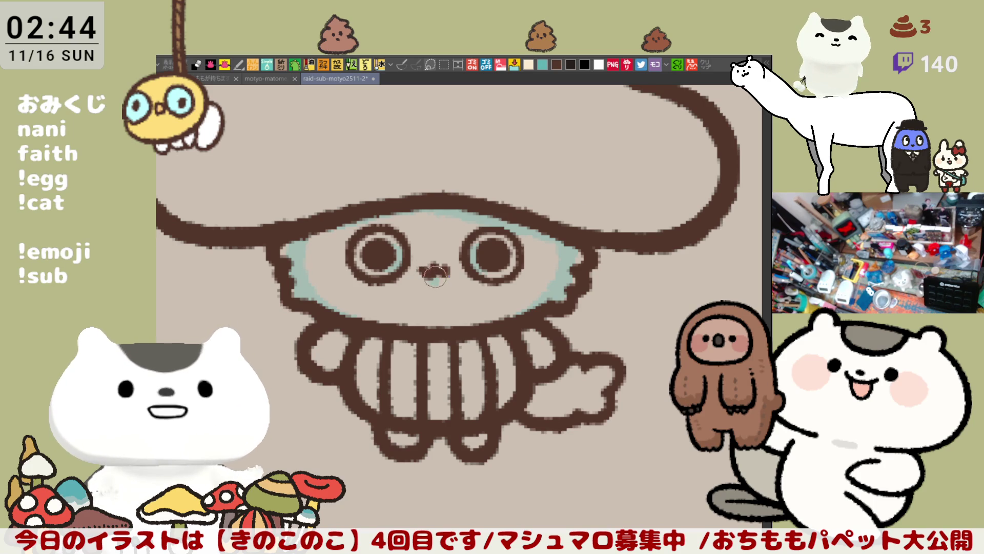
left_click(443, 269)
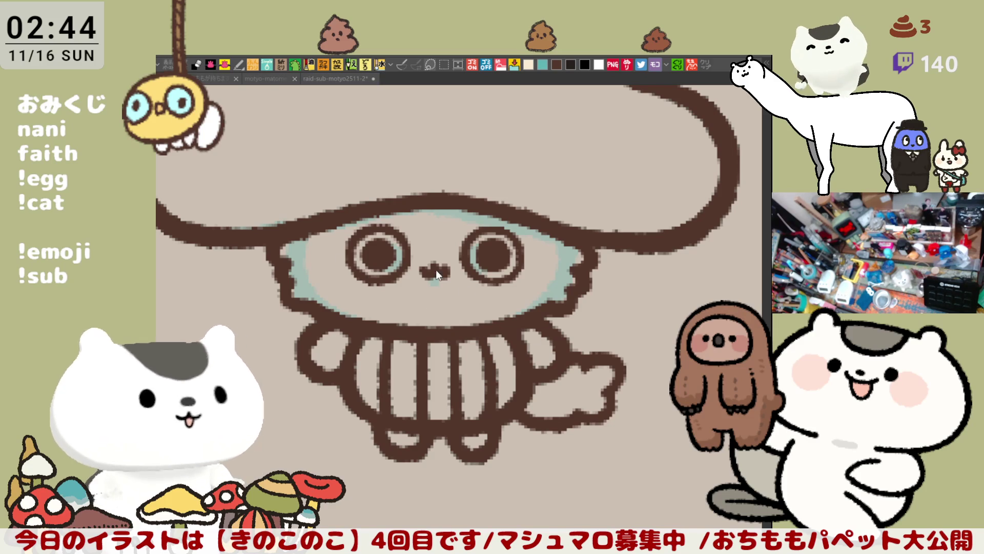
scroll(484, 306, "down", 3)
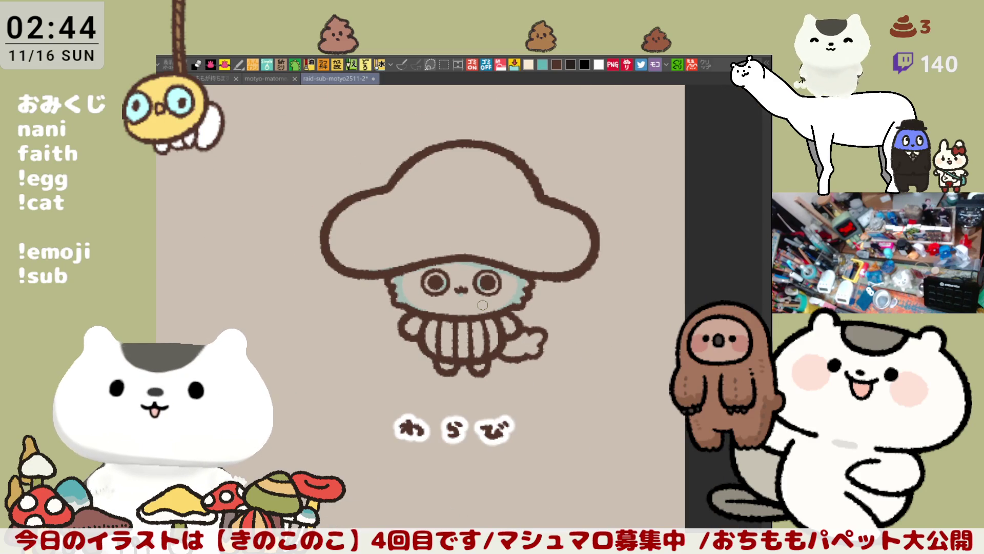
Lasso-fill the cap, face and arms with a flat light grey base colour
left_click_drag(505, 303, 480, 337)
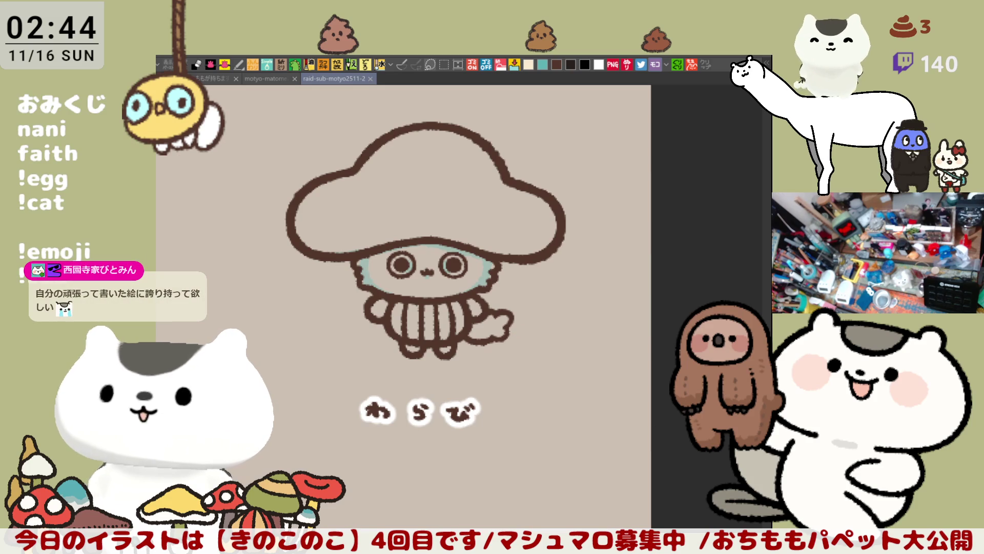
scroll(510, 394, "up", 2)
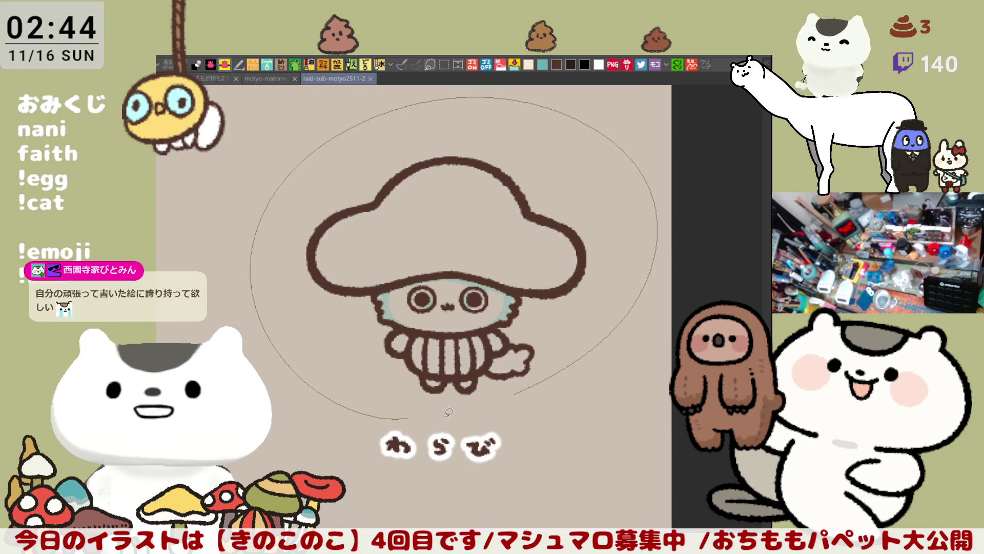
left_click_drag(509, 394, 538, 362)
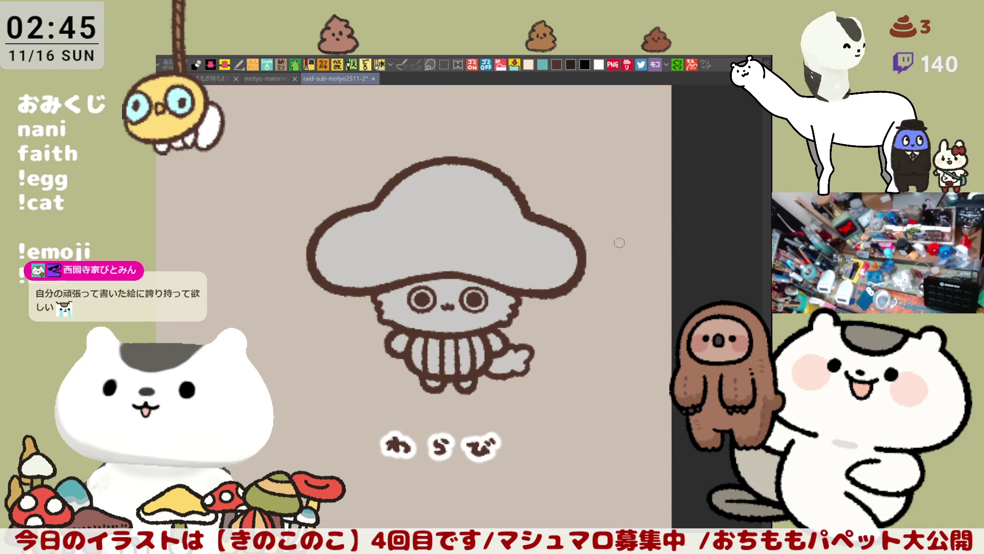
scroll(623, 253, "up", 2)
scroll(627, 266, "up", 3)
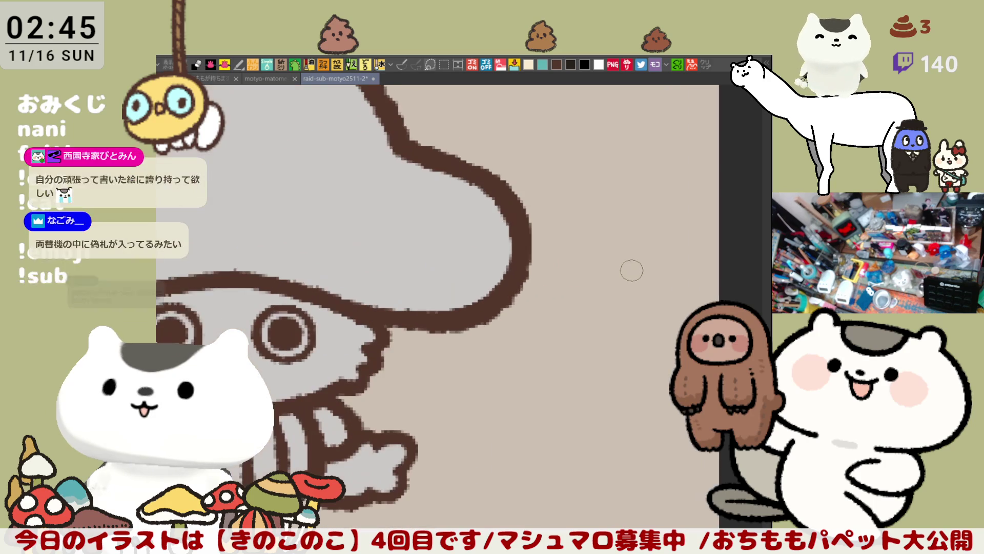
Paint white rings inside the left and right eyes
left_click_drag(377, 369, 465, 320)
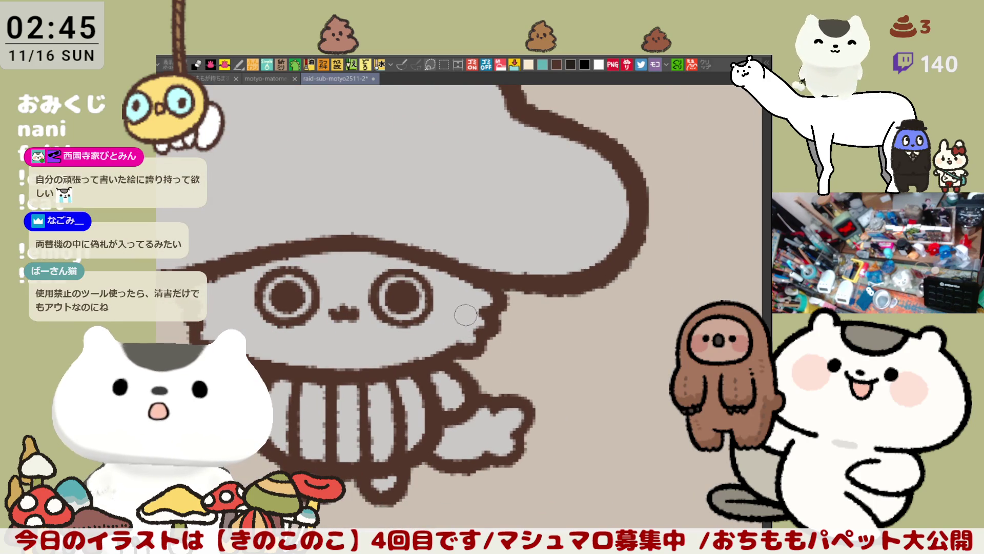
scroll(460, 322, "up", 3)
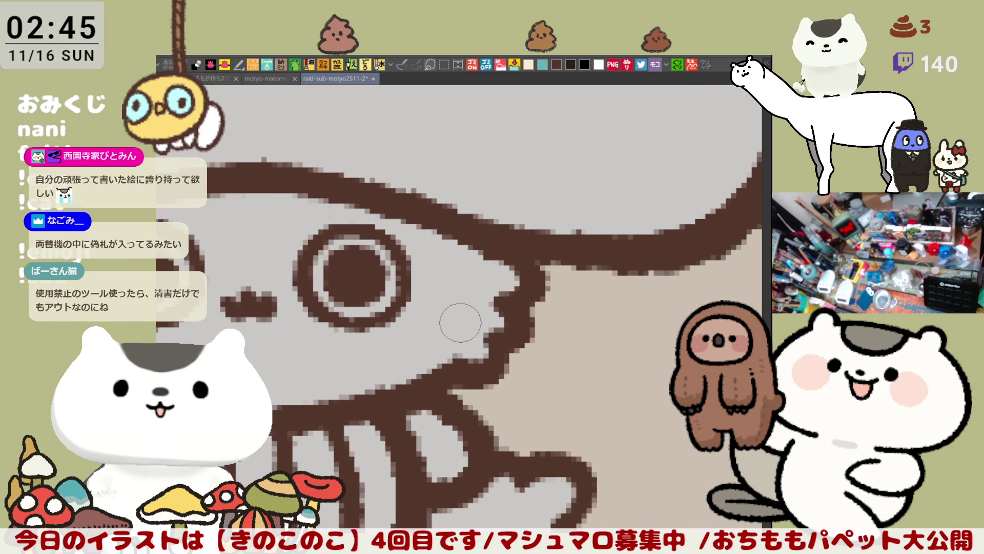
scroll(460, 322, "up", 3)
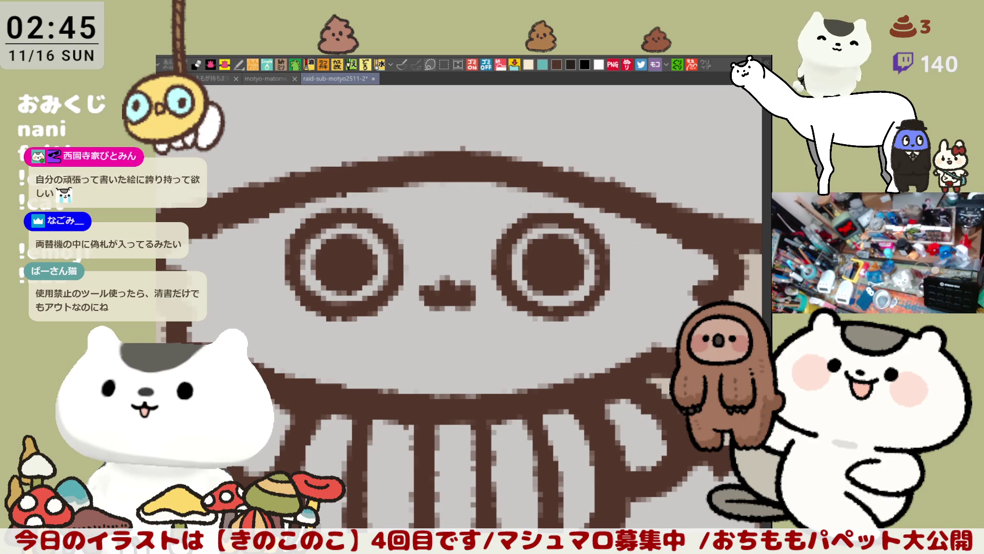
left_click_drag(308, 246, 352, 268)
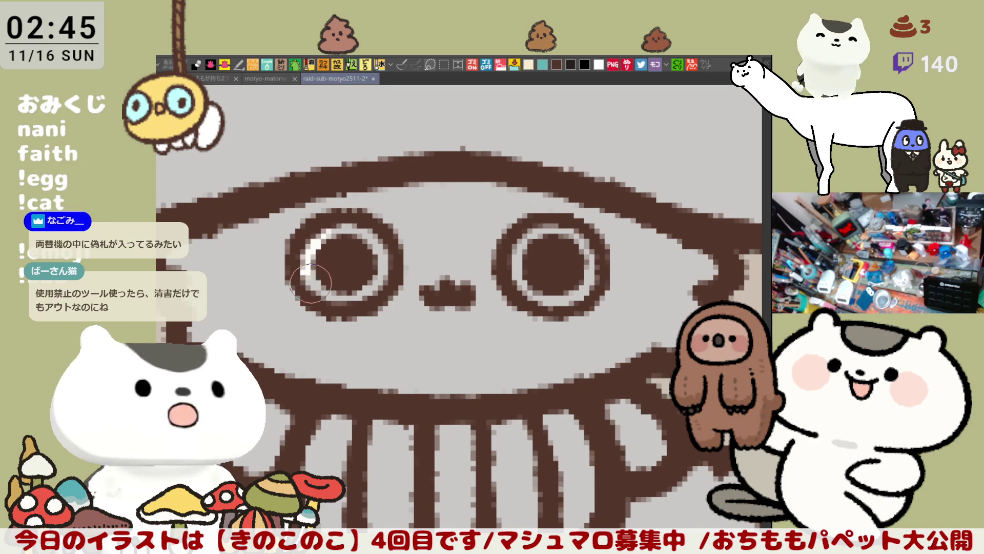
mouse_move(531, 231)
left_mouse_down()
mouse_move(586, 278)
mouse_move(569, 296)
left_mouse_up()
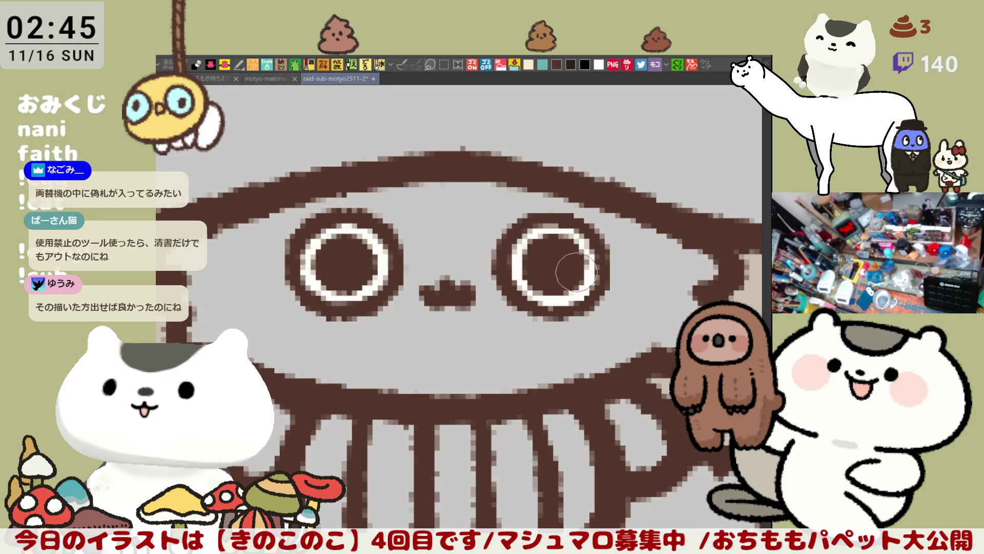
left_click_drag(576, 259, 570, 279)
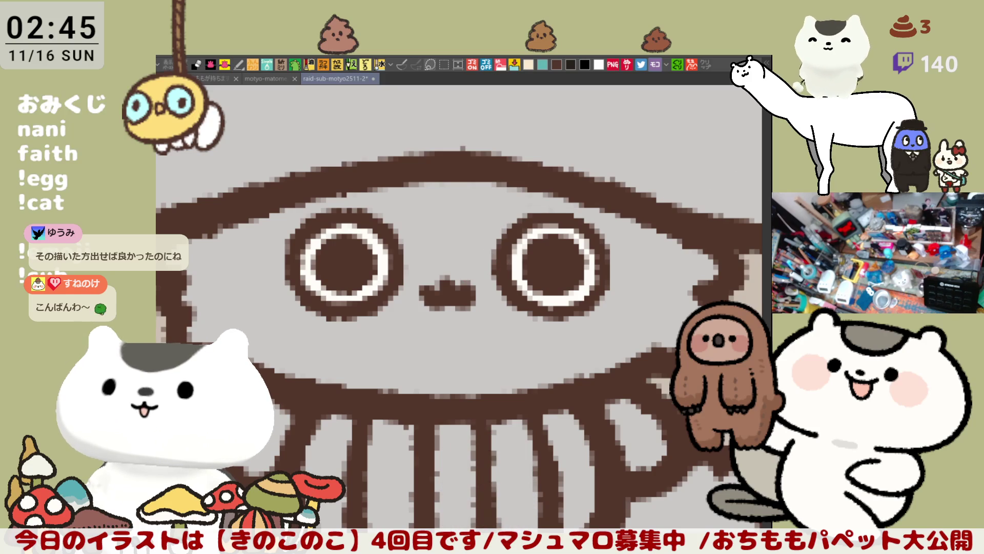
Paint grey cat markings across the forehead above the eyes
mouse_move(427, 185)
left_mouse_down()
mouse_move(454, 204)
mouse_move(442, 189)
mouse_move(398, 191)
left_mouse_up()
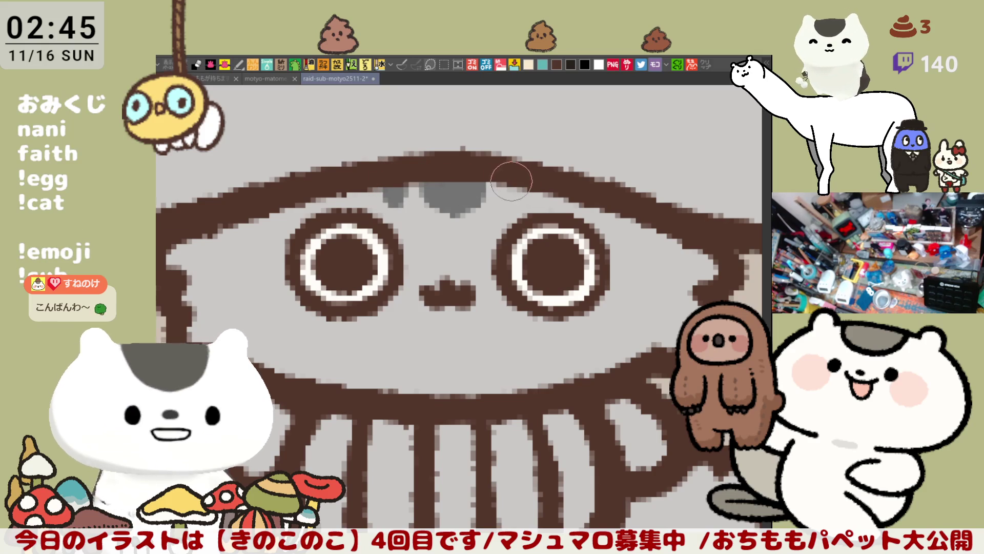
key("ctrl+z")
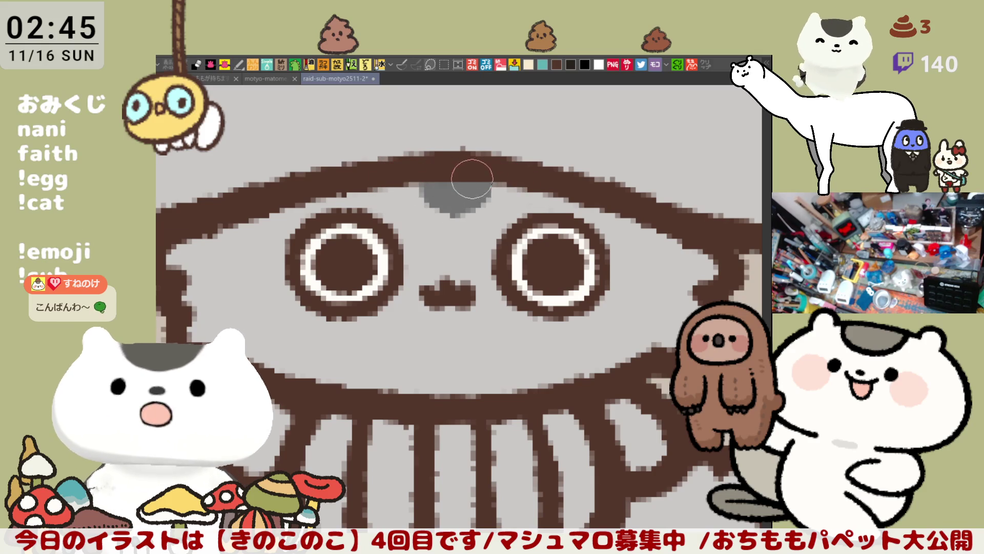
left_click_drag(460, 198, 401, 193)
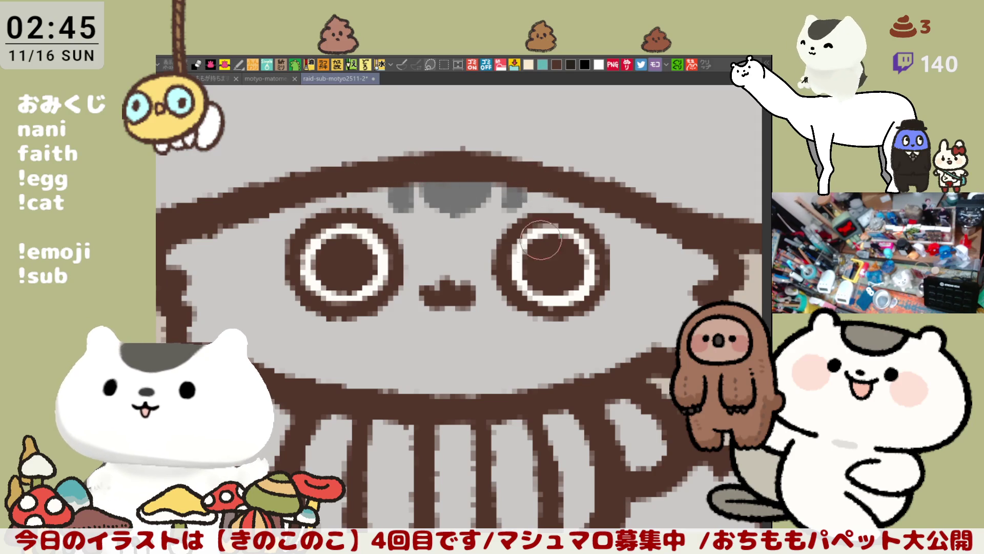
Paint a white muzzle patch below the nose, widening it to the right
left_click_drag(450, 307, 434, 269)
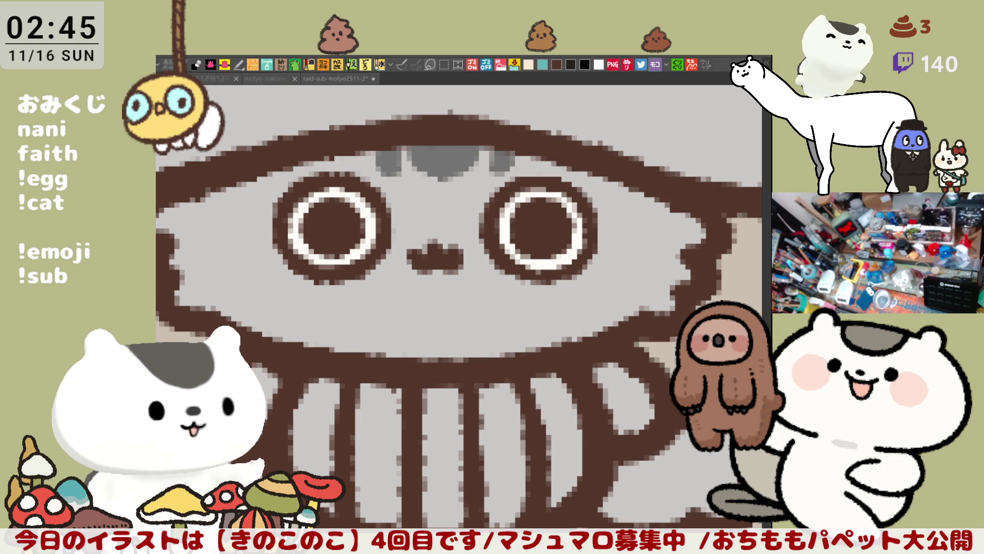
left_click_drag(361, 246, 420, 297)
key("ctrl+z")
left_click_drag(369, 230, 420, 315)
key("ctrl+z")
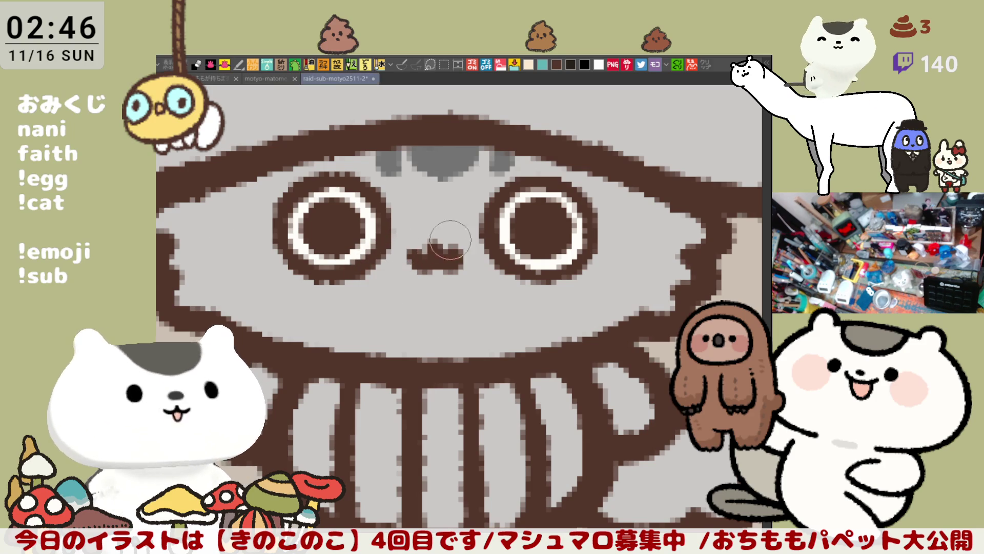
left_click_drag(385, 238, 439, 301)
mouse_move(408, 235)
left_mouse_down()
mouse_move(485, 288)
mouse_move(416, 238)
mouse_move(492, 231)
mouse_move(461, 307)
mouse_move(448, 247)
mouse_move(435, 265)
mouse_move(467, 273)
left_mouse_up()
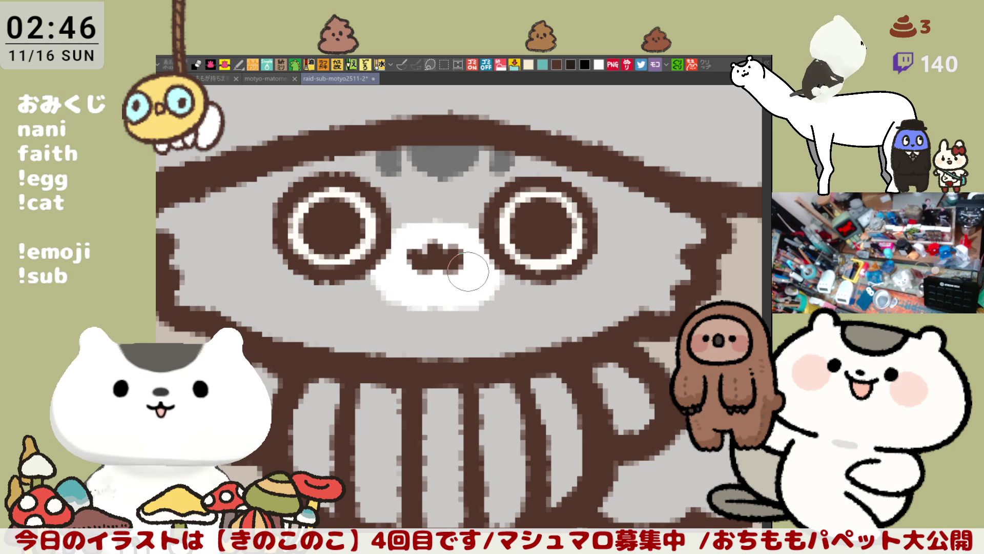
scroll(468, 273, "down", 3)
scroll(468, 274, "down", 3)
scroll(478, 270, "down", 2)
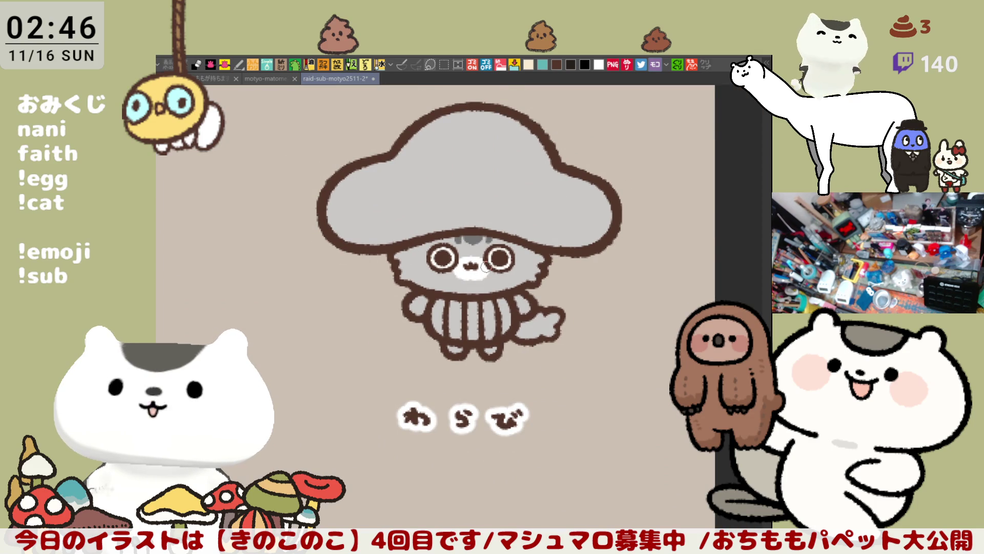
scroll(487, 266, "up", 2)
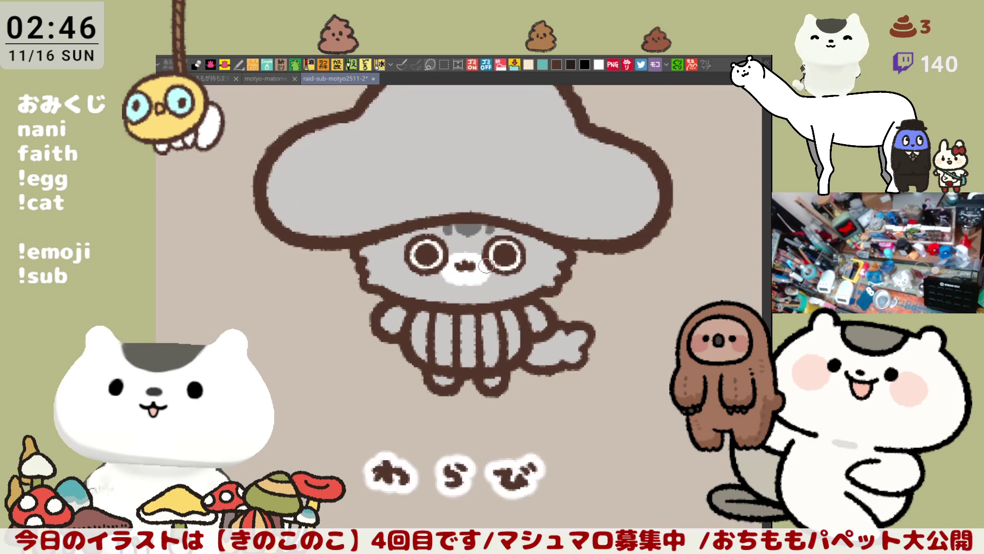
scroll(481, 264, "up", 2)
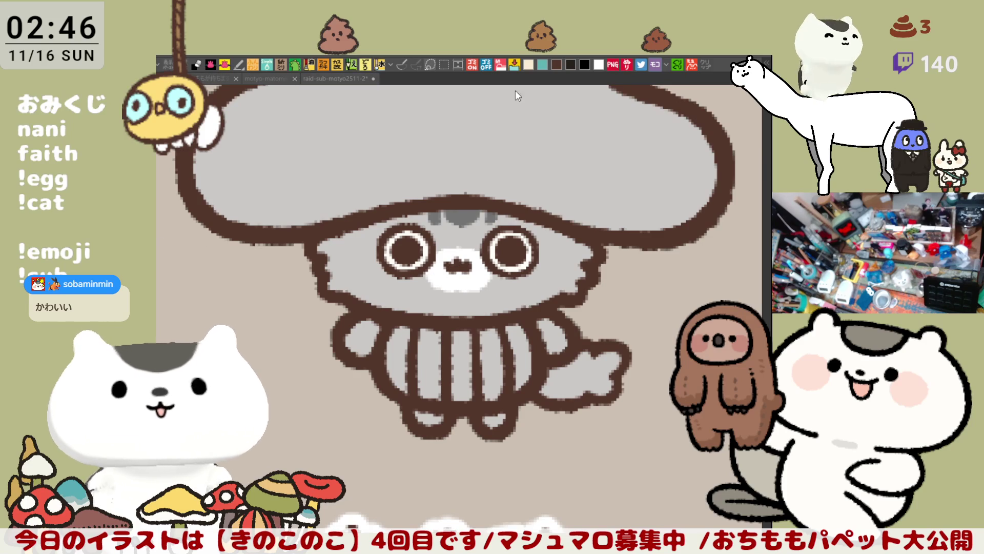
Bucket-fill the five belly stripes with cream, left to right
left_click(398, 362)
left_click(431, 363)
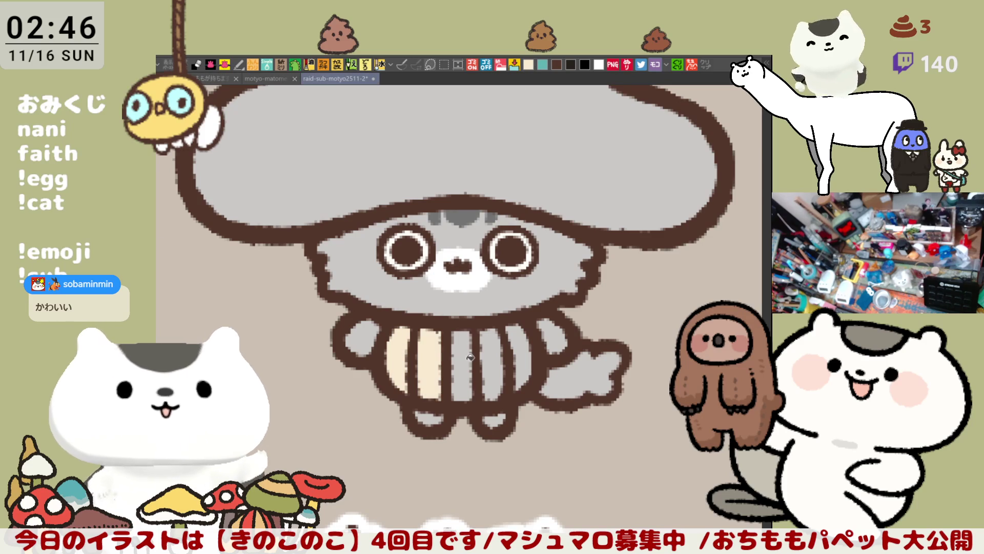
left_click(464, 364)
left_click(499, 363)
left_click(523, 359)
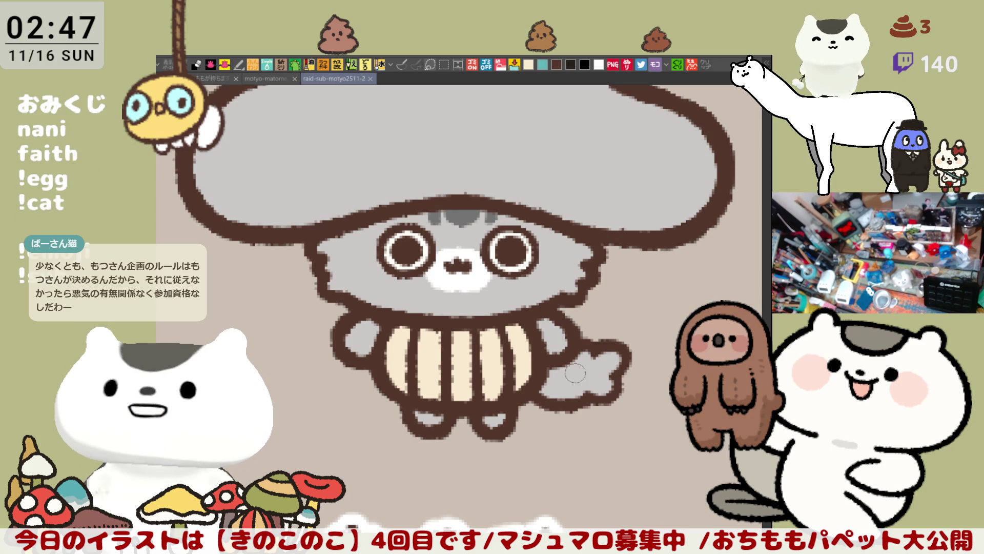
Paint darker grey stripe markings down the tail, covering a smudge
left_click_drag(558, 362, 562, 400)
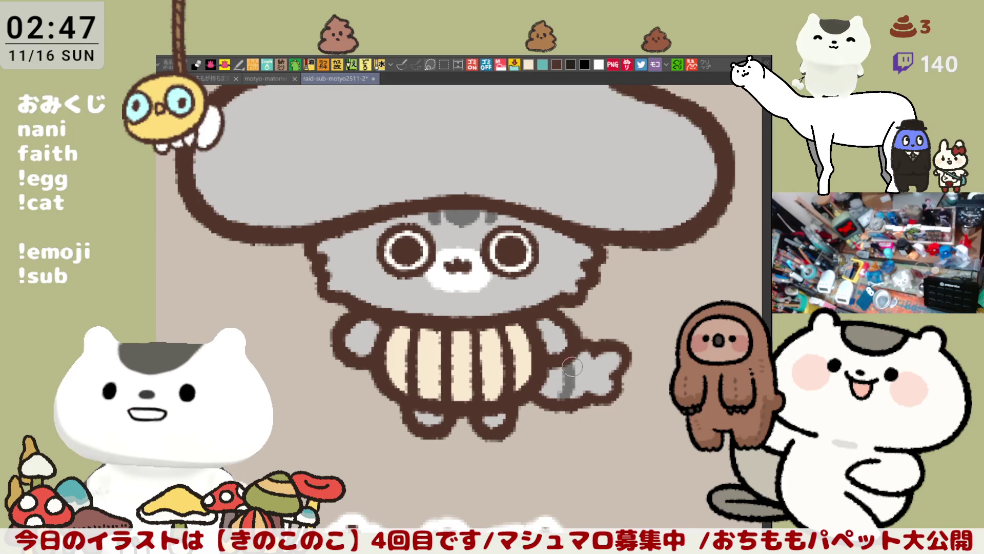
left_click_drag(569, 361, 565, 396)
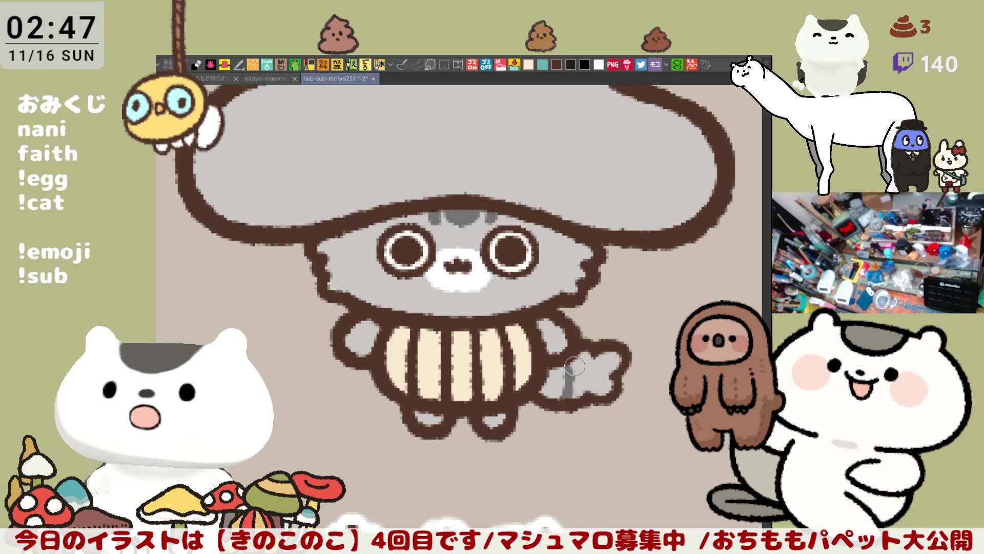
left_click_drag(562, 356, 560, 396)
left_click_drag(568, 361, 564, 395)
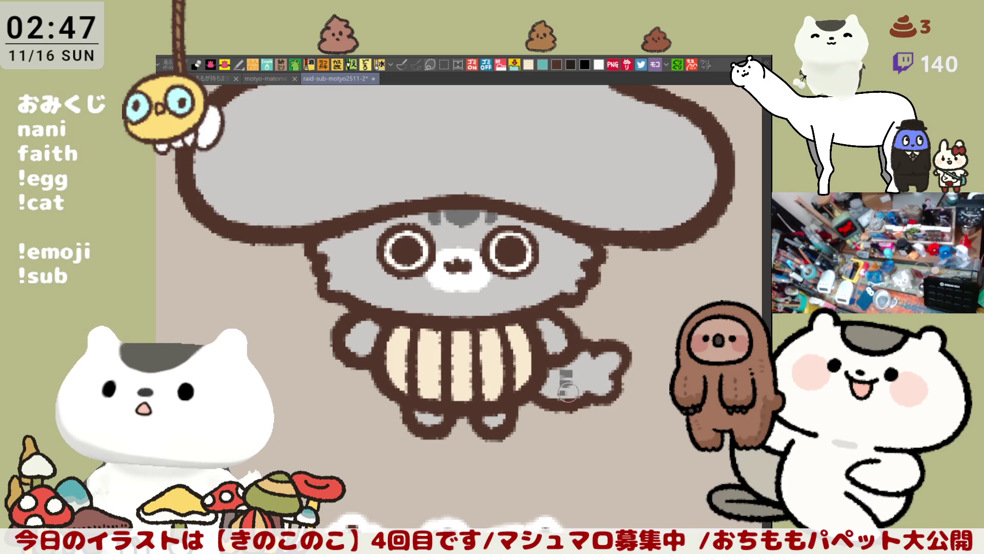
key("ctrl+z")
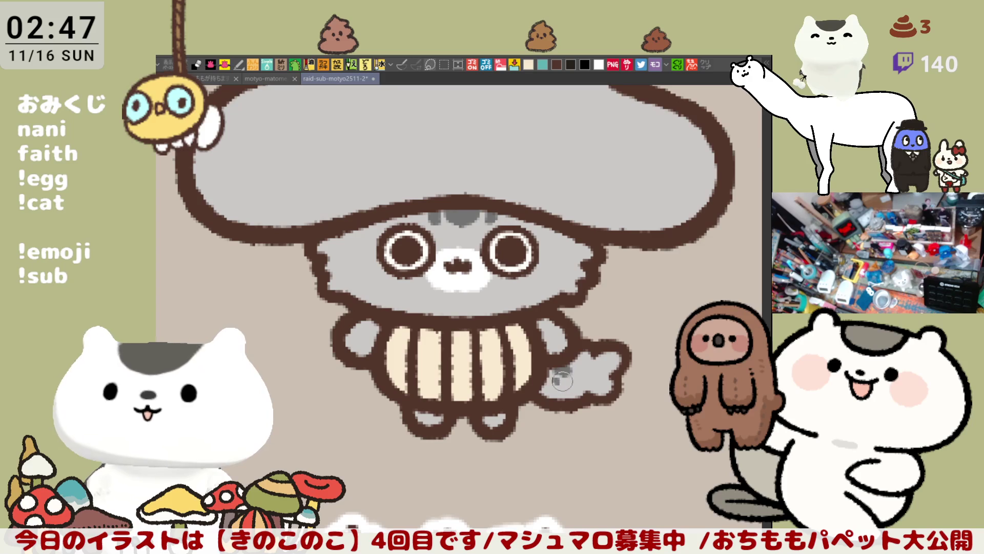
mouse_move(569, 380)
left_mouse_down()
mouse_move(565, 363)
mouse_move(554, 384)
left_mouse_up()
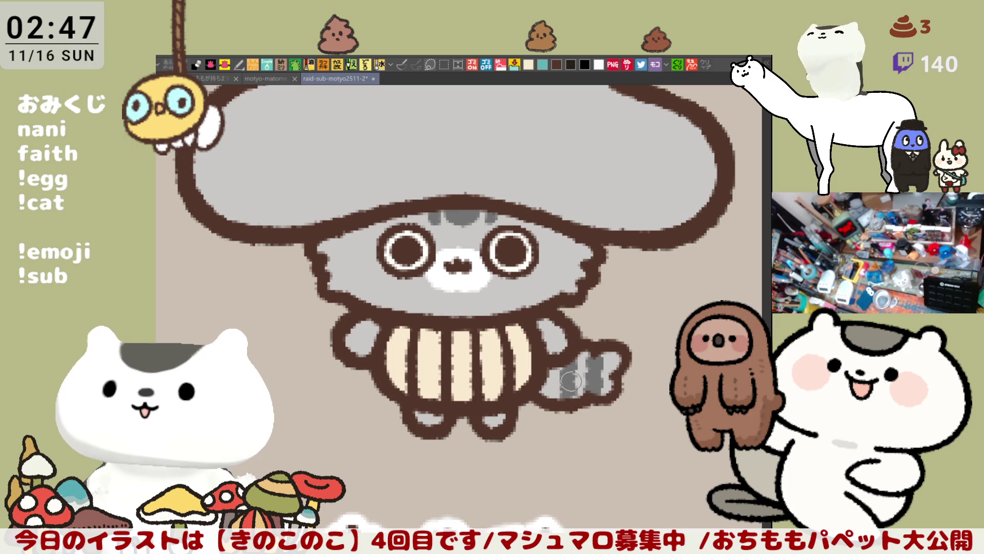
scroll(570, 381, "down", 2)
scroll(462, 324, "down", 2)
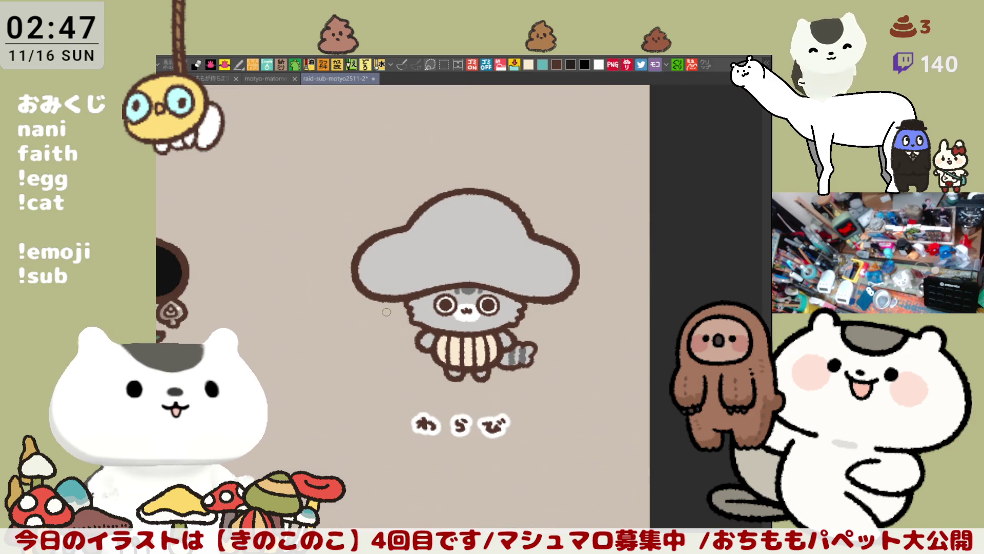
scroll(386, 311, "up", 1)
scroll(387, 312, "up", 2)
scroll(387, 312, "up", 1)
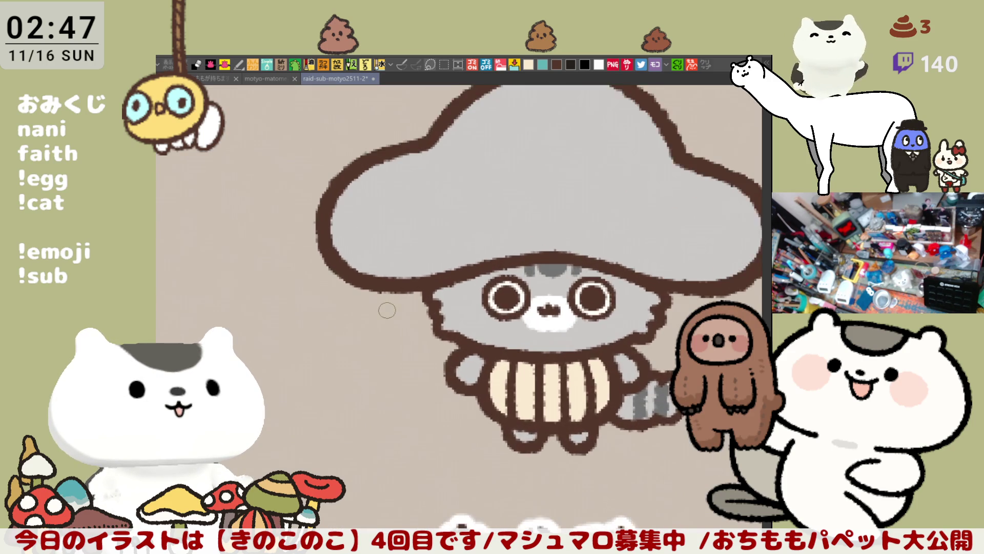
scroll(387, 311, "up", 1)
scroll(386, 310, "up", 1)
Pan the canvas to centre the character
left_click_drag(387, 310, 335, 259)
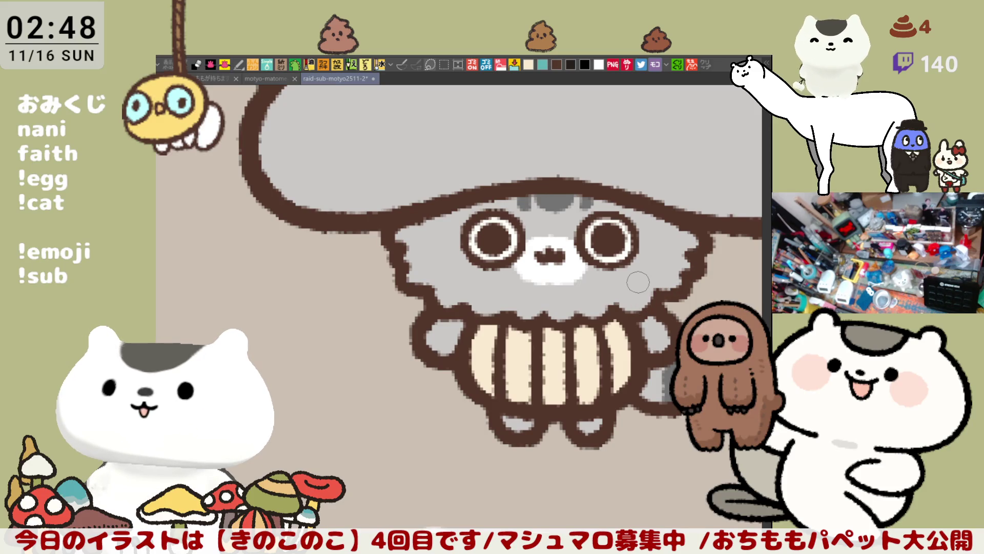
scroll(637, 284, "down", 2)
scroll(638, 284, "down", 2)
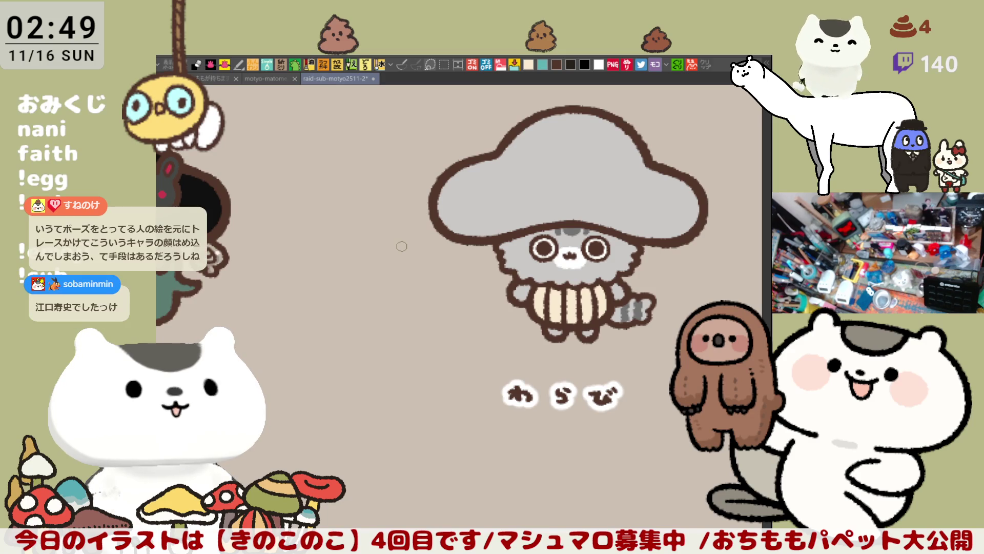
scroll(538, 261, "up", 2)
scroll(539, 262, "up", 2)
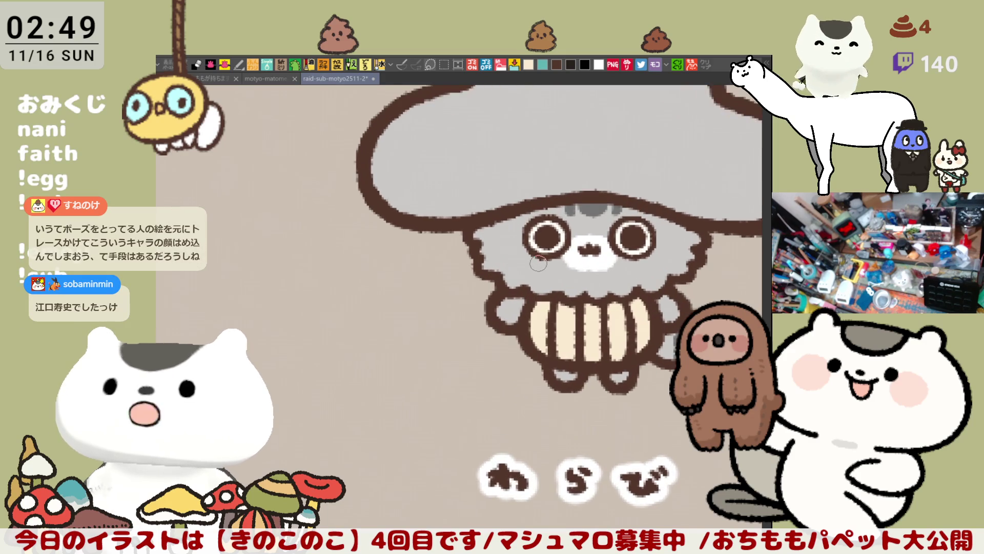
scroll(573, 397, "down", 1)
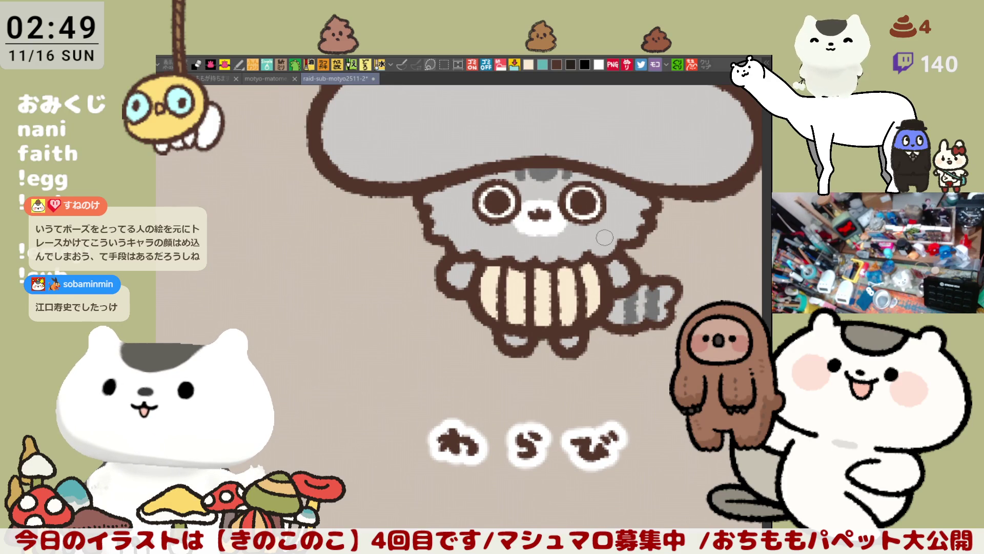
scroll(604, 239, "up", 1)
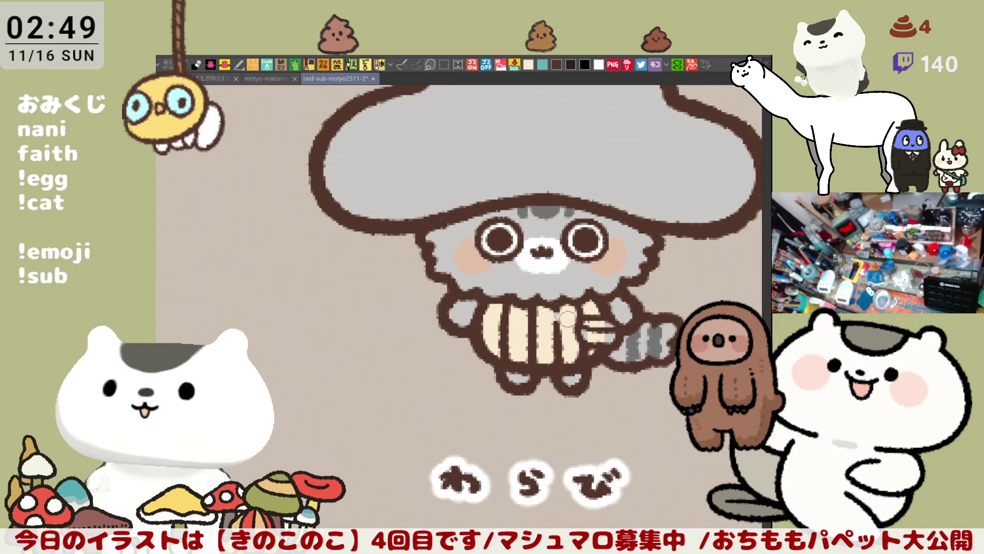
Draw a thick diagonal bag strap across the striped body
left_click_drag(541, 310, 589, 330)
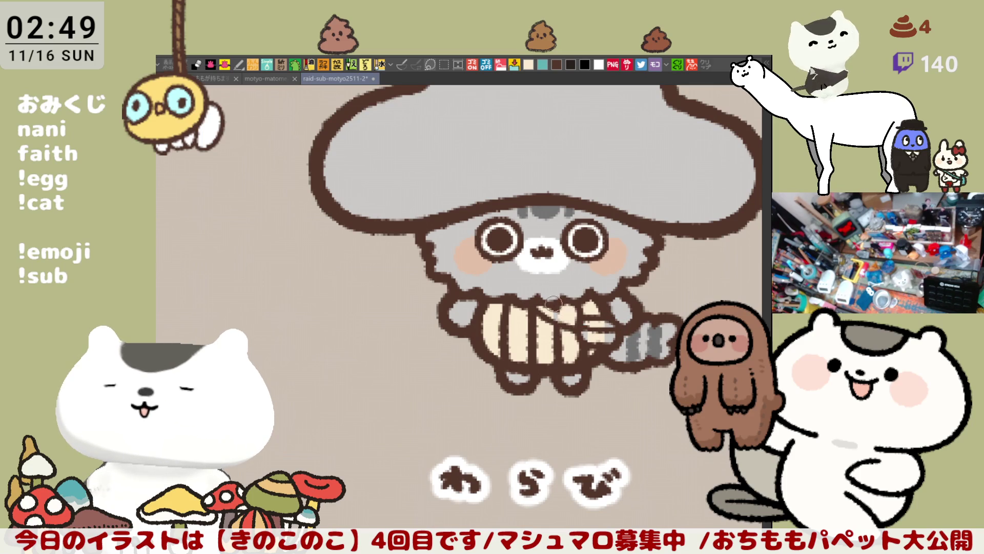
left_click_drag(546, 304, 589, 318)
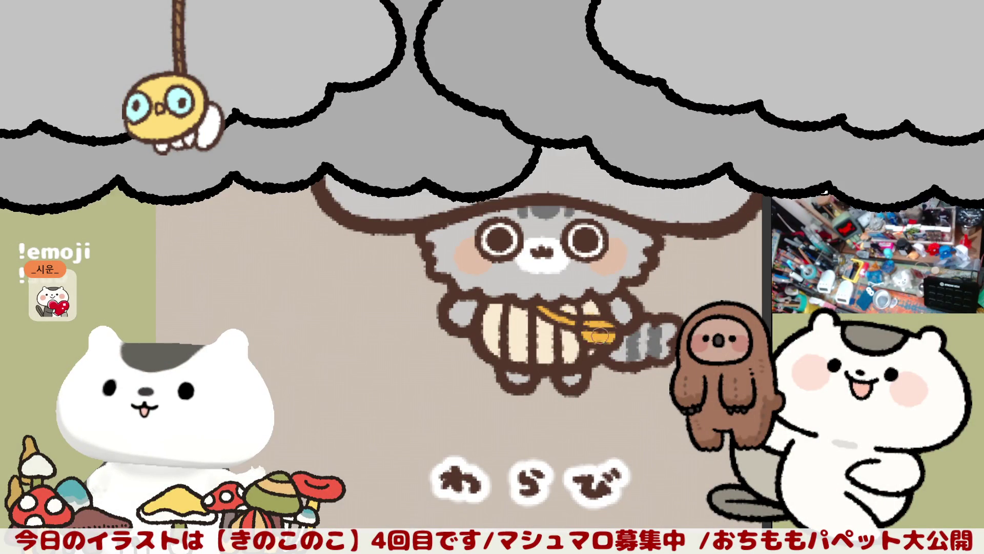
scroll(582, 321, "down", 3)
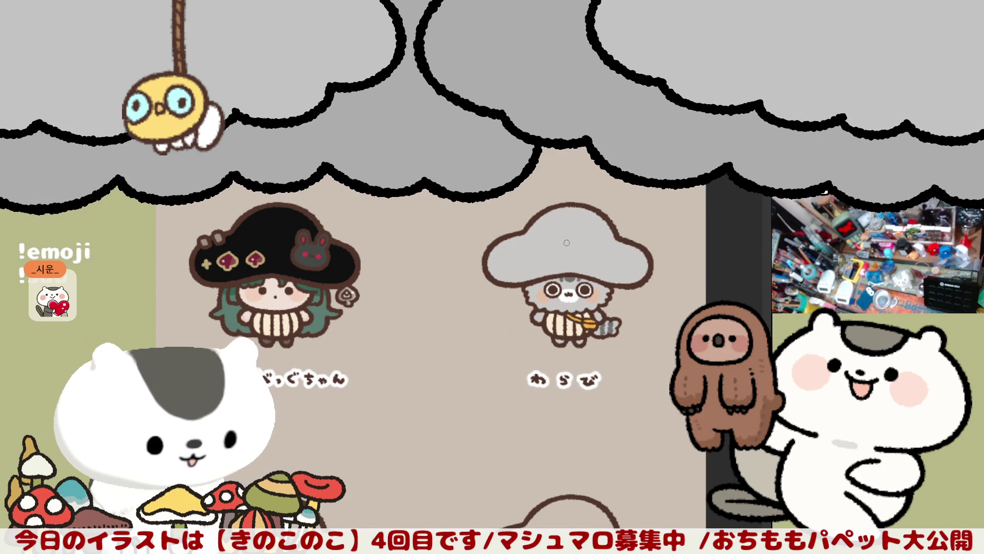
scroll(380, 287, "up", 2)
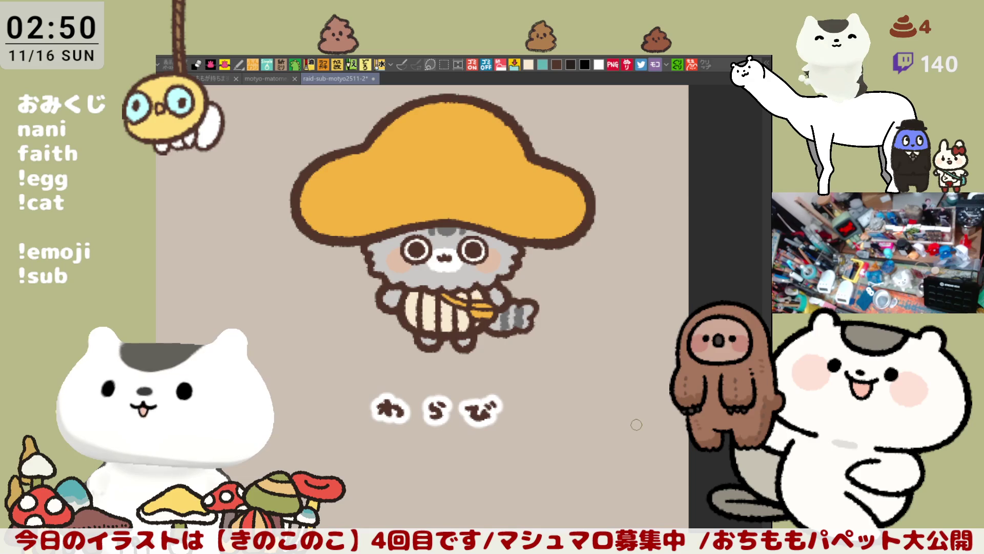
scroll(637, 425, "up", 4)
scroll(637, 425, "up", 4)
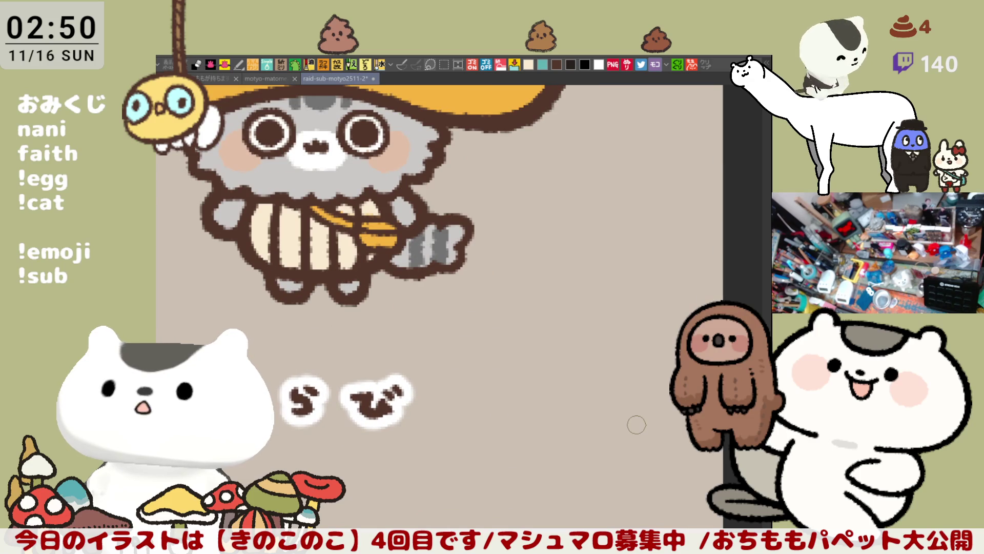
left_click_drag(431, 230, 636, 308)
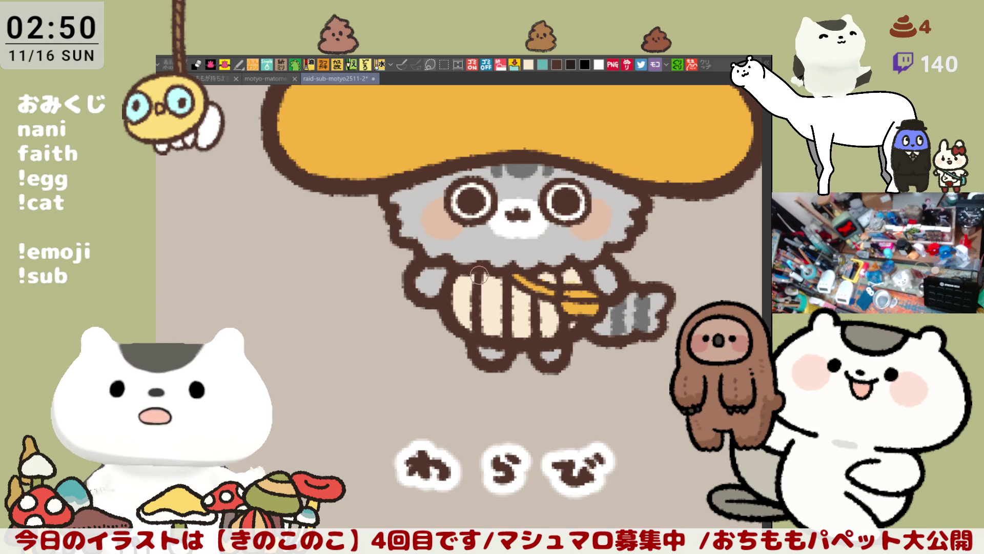
scroll(480, 265, "right", 3)
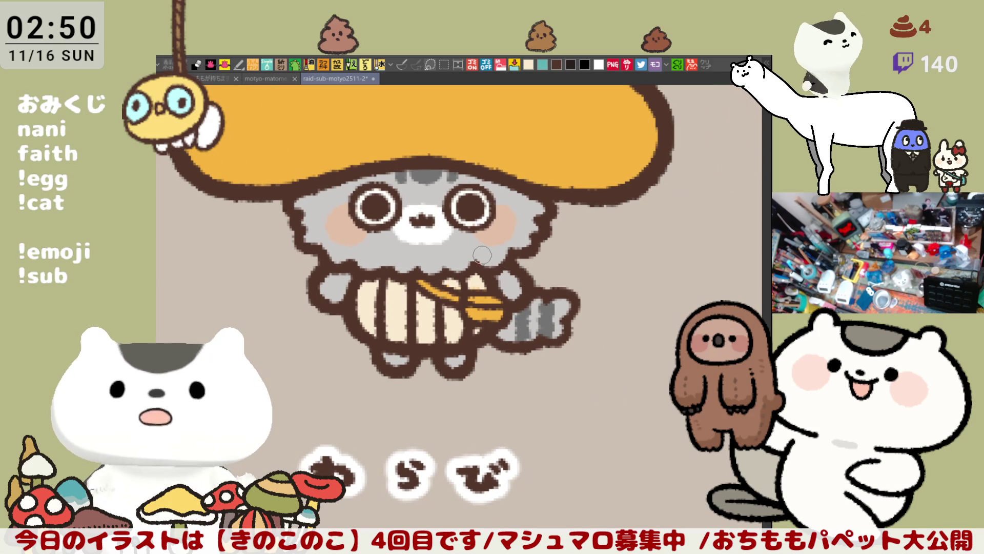
scroll(519, 263, "left", 1)
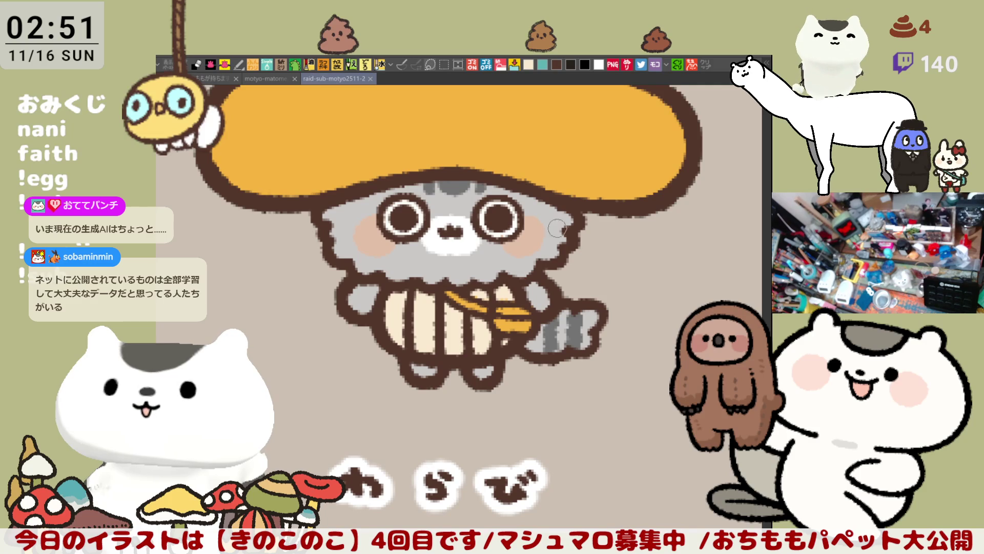
scroll(554, 239, "up", 3)
scroll(588, 306, "up", 2)
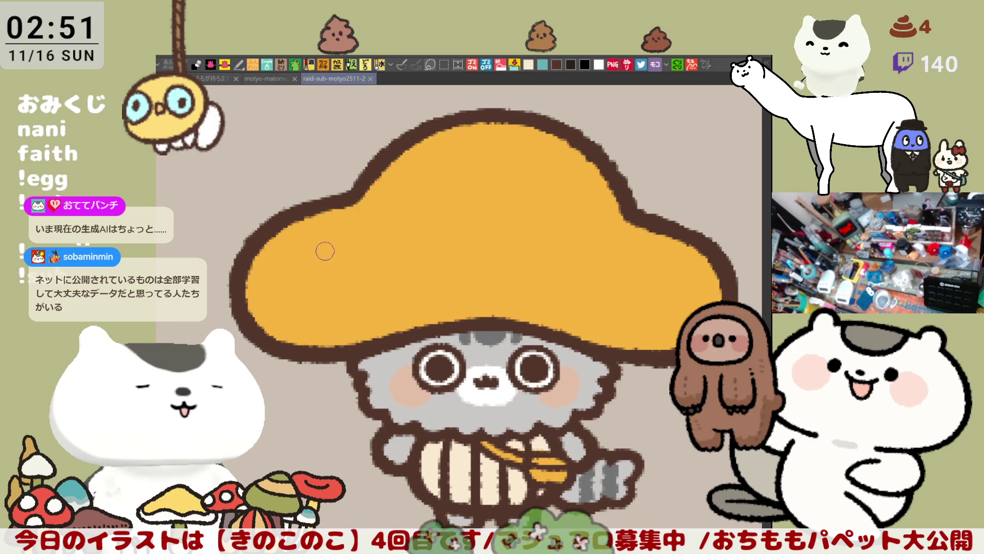
Outline a cat-face spot on the orange cap and fill it solid cream
left_click_drag(323, 244, 348, 237)
key("ctrl+z")
left_click_drag(331, 245, 361, 221)
key("ctrl+z")
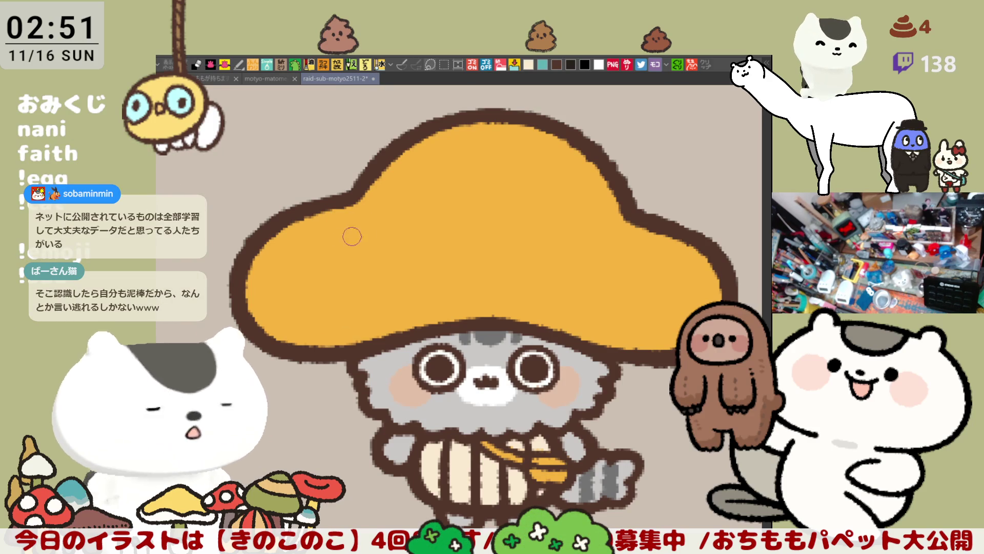
mouse_move(320, 254)
left_mouse_down()
mouse_move(321, 240)
mouse_move(389, 234)
left_mouse_up()
left_click_drag(319, 242, 389, 243)
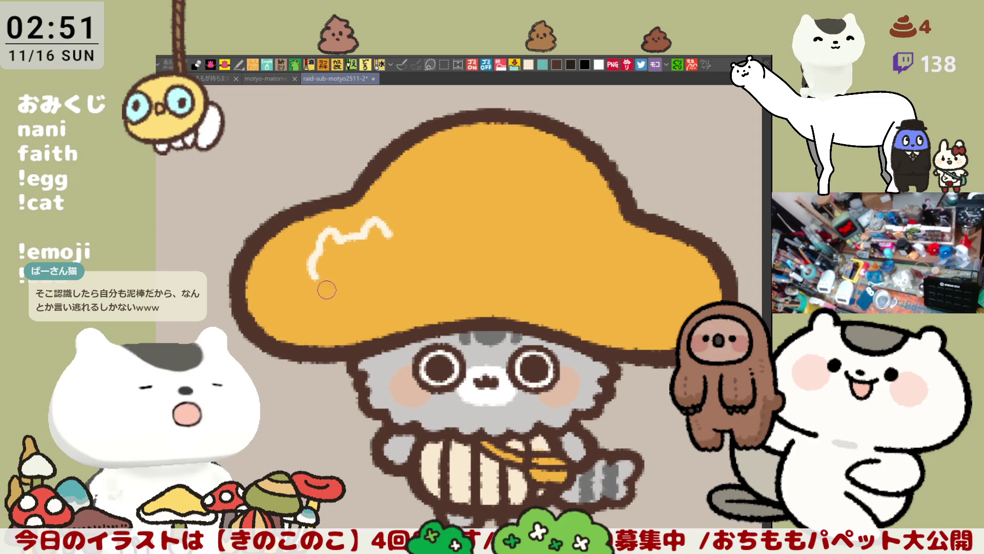
key("ctrl+z")
left_click_drag(319, 242, 379, 281)
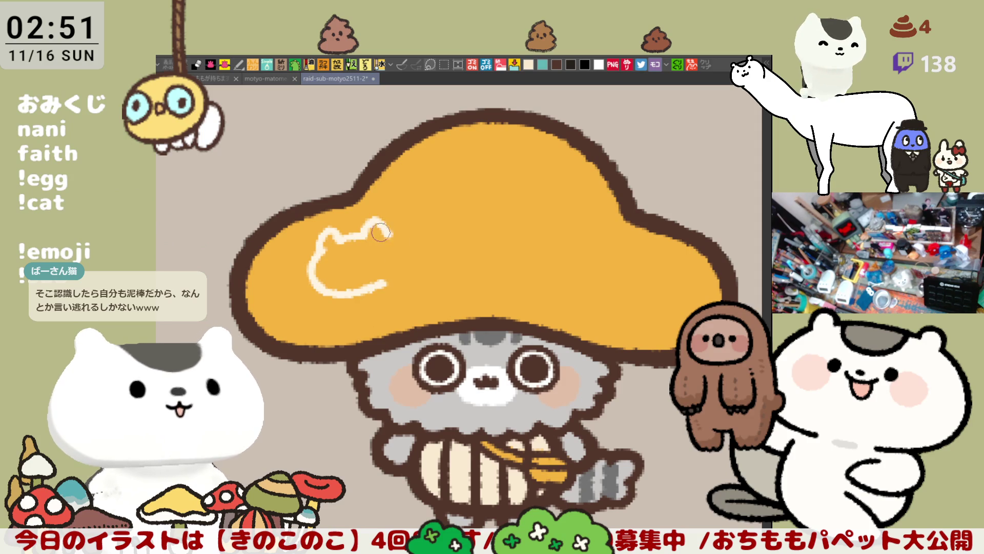
left_click_drag(381, 231, 385, 281)
left_click(357, 261)
Mark the cream spot with orange lines, eye dots and a mouth
mouse_move(337, 229)
left_mouse_down()
mouse_move(339, 254)
mouse_move(369, 250)
left_mouse_up()
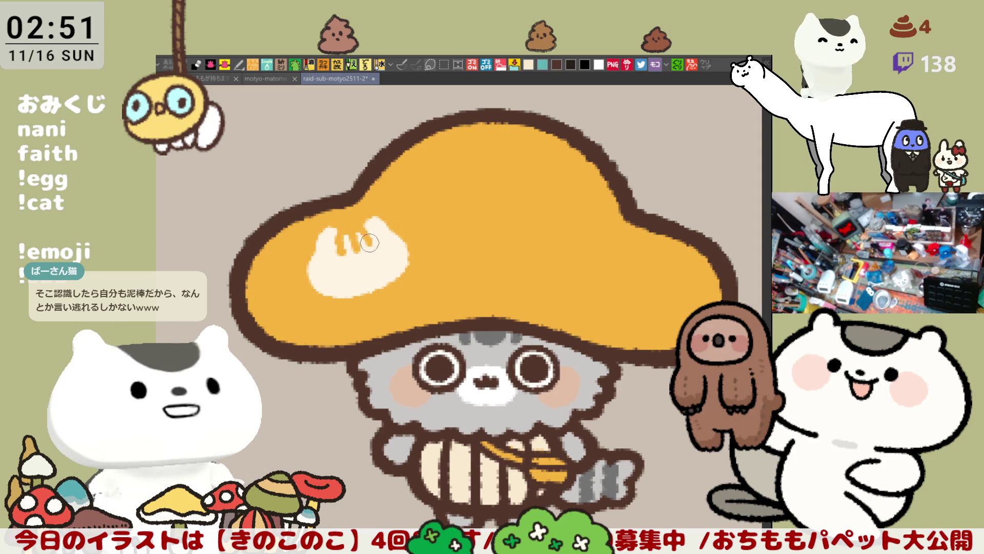
left_click(345, 269)
left_click(379, 262)
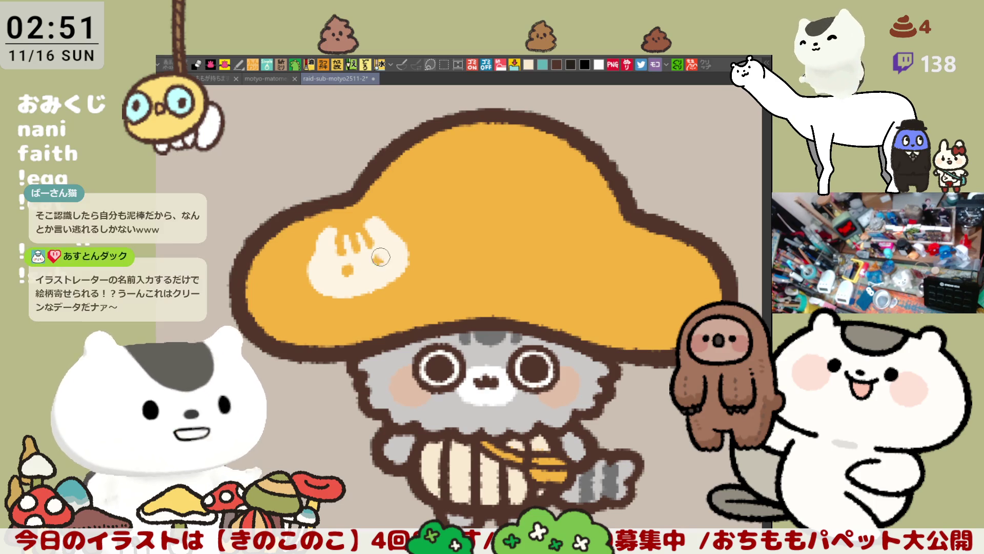
left_click(365, 268)
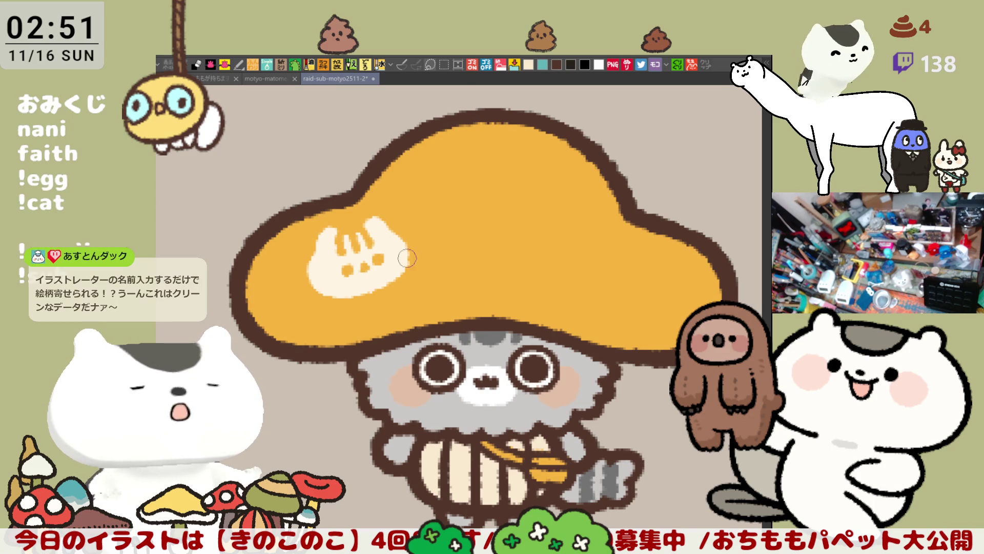
left_click(377, 265)
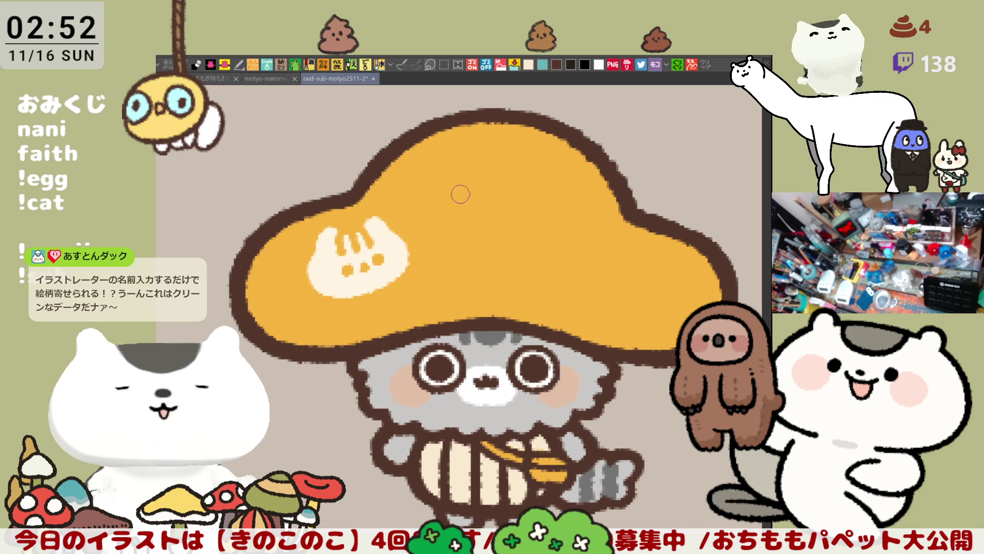
Add a second cream cat-face spot with orange marks, then start a third spot's arc
key("^")
key("^")
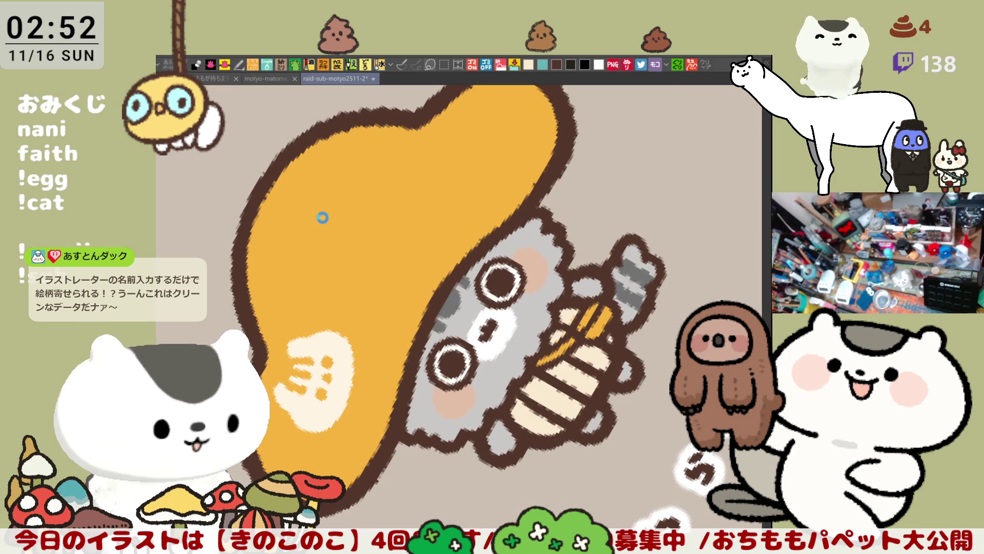
key("^")
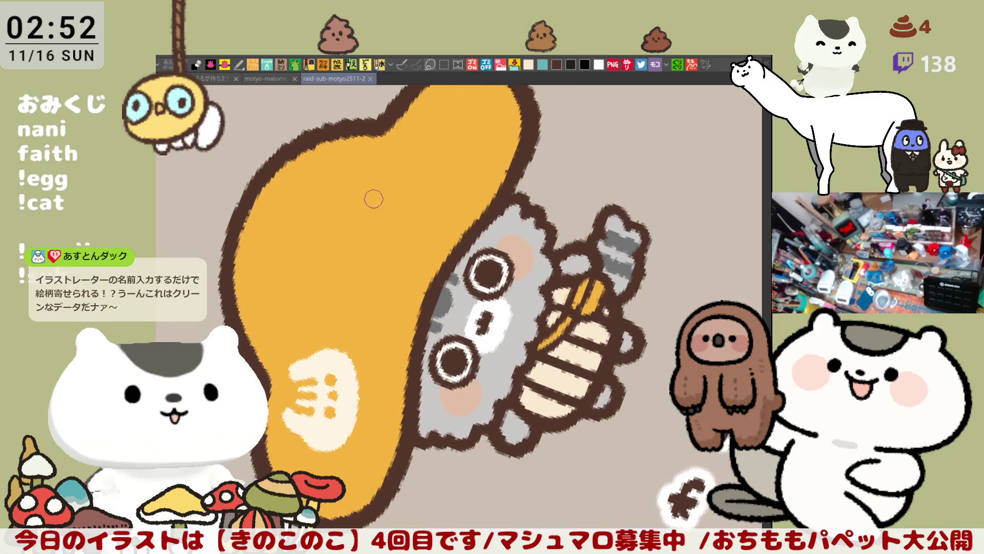
mouse_move(242, 254)
left_mouse_down()
mouse_move(230, 273)
mouse_move(281, 257)
mouse_move(308, 266)
mouse_move(311, 289)
mouse_move(246, 307)
left_mouse_up()
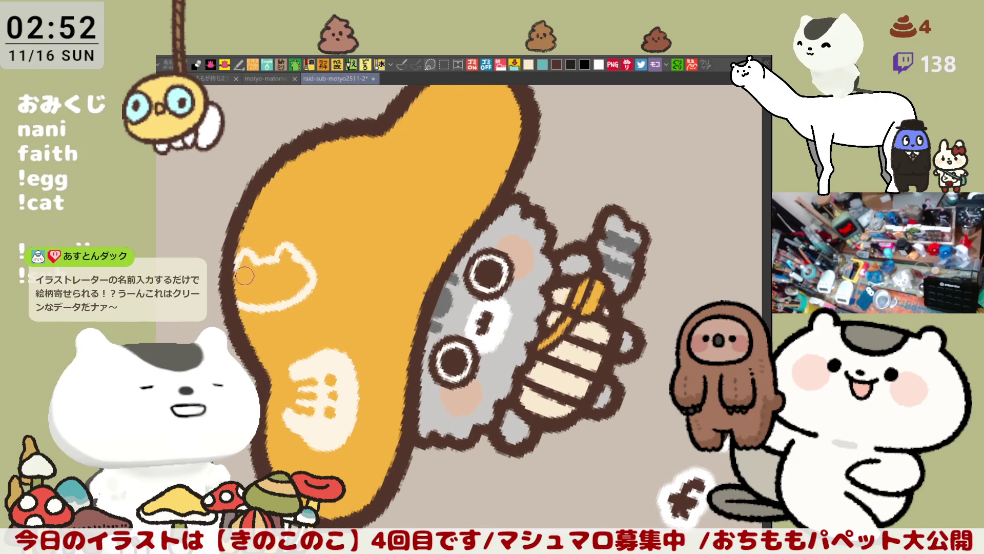
left_click(269, 274)
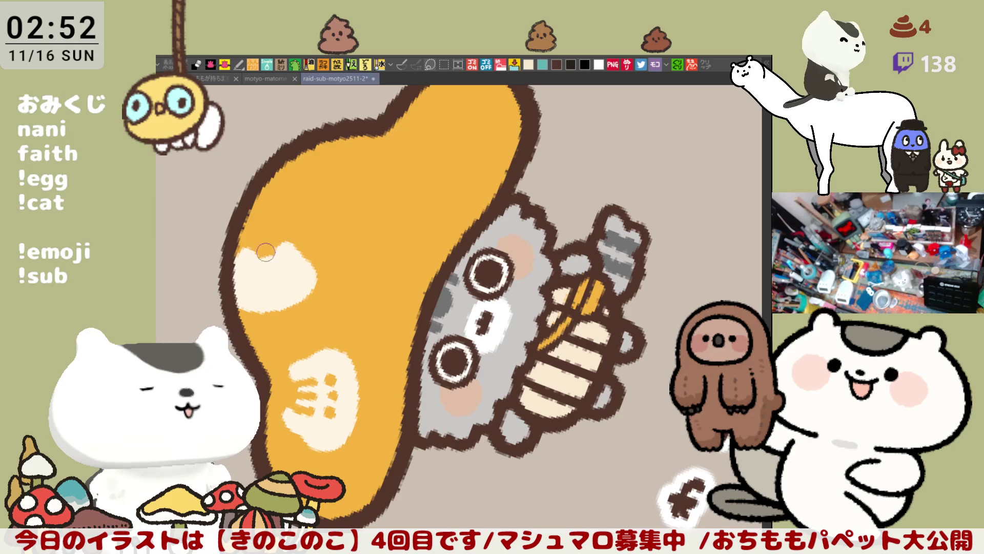
left_click_drag(254, 257, 275, 250)
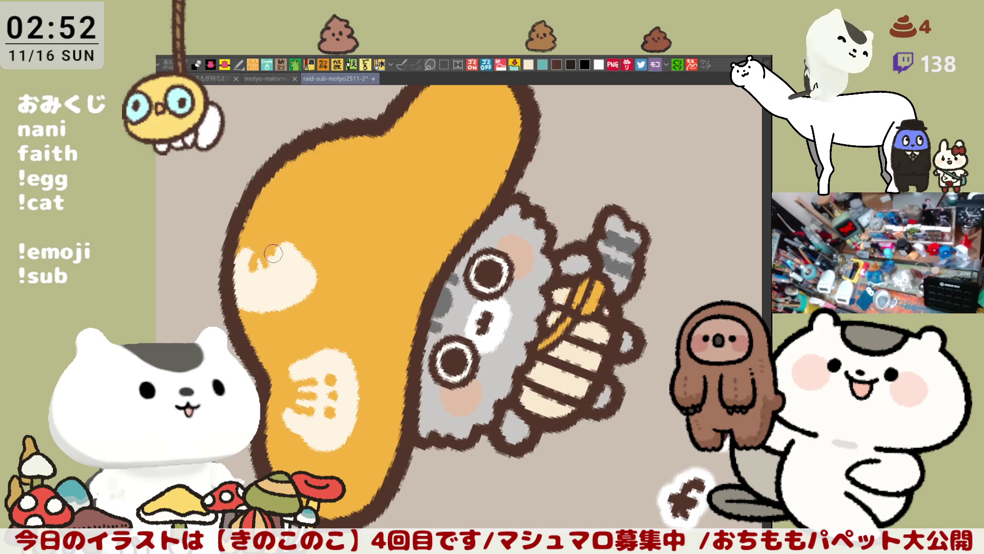
left_click(256, 281)
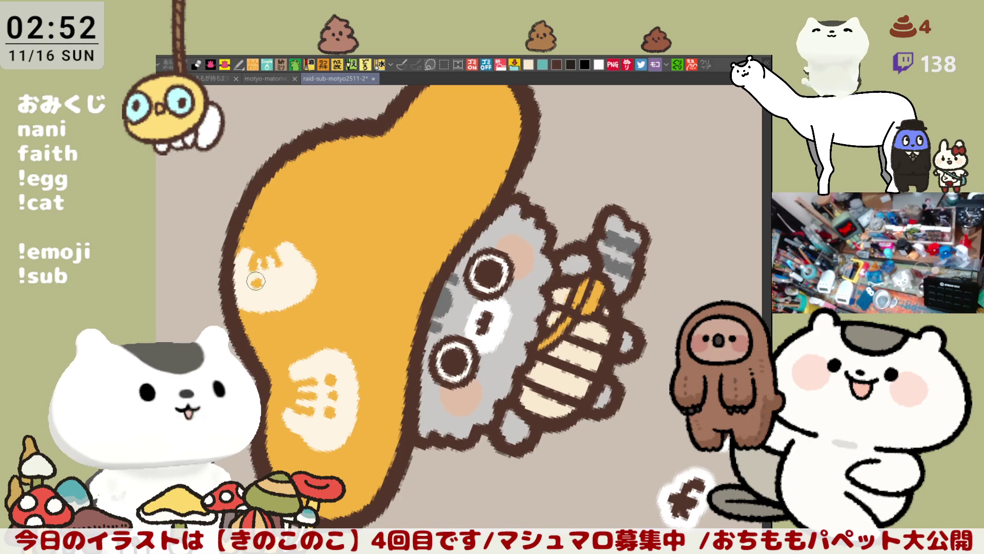
left_click(287, 275)
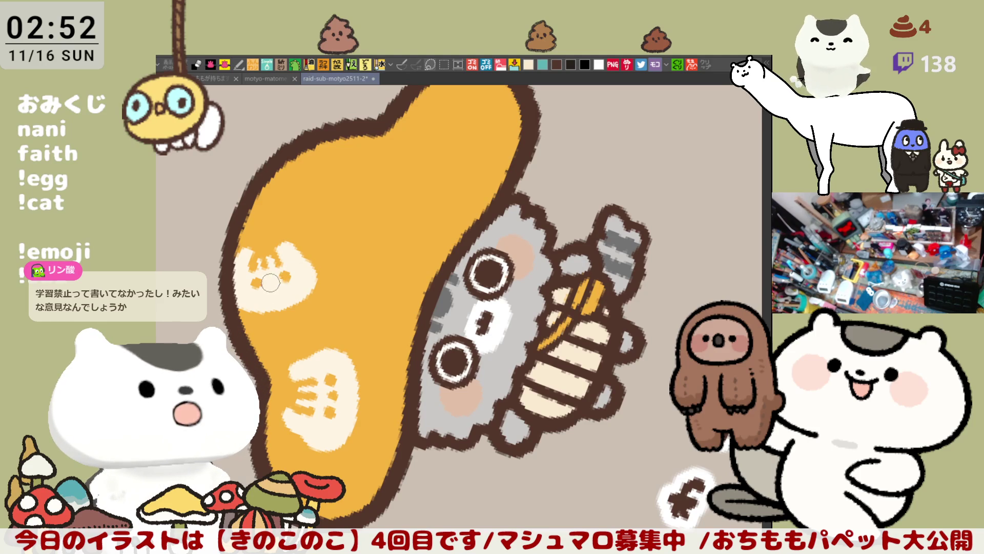
mouse_move(413, 180)
left_mouse_down()
mouse_move(431, 231)
mouse_move(315, 229)
left_mouse_up()
left_click_drag(497, 250, 466, 235)
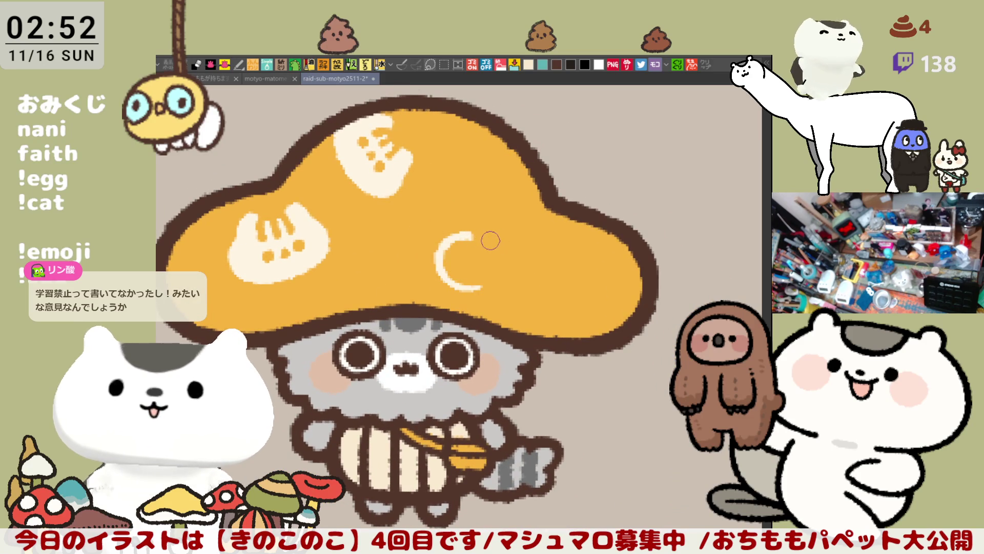
Close and fill the third cream spot, marking it with orange stripes and a dot
mouse_move(461, 232)
left_mouse_down()
mouse_move(483, 224)
mouse_move(520, 245)
mouse_move(531, 278)
mouse_move(473, 289)
left_mouse_up()
left_click(493, 258)
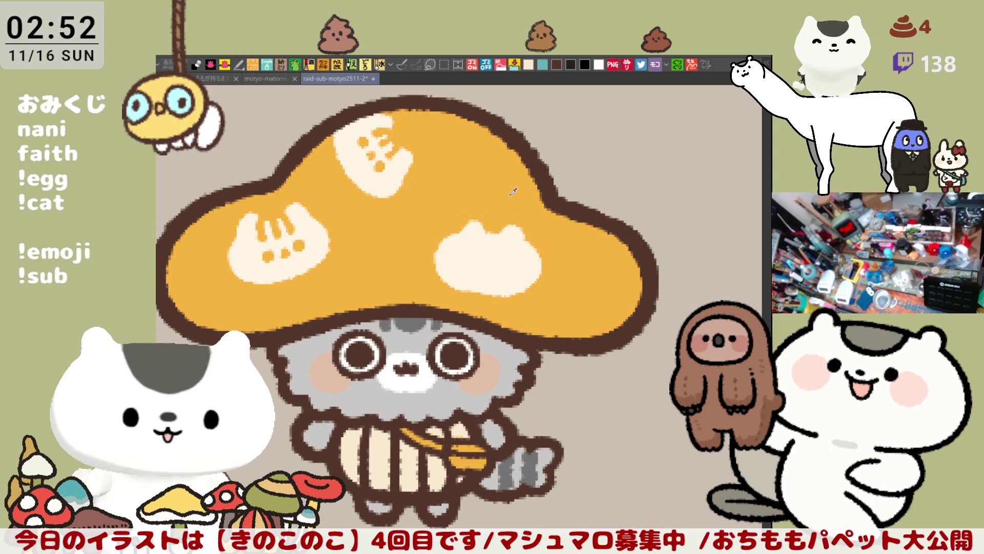
left_click_drag(500, 231, 503, 247)
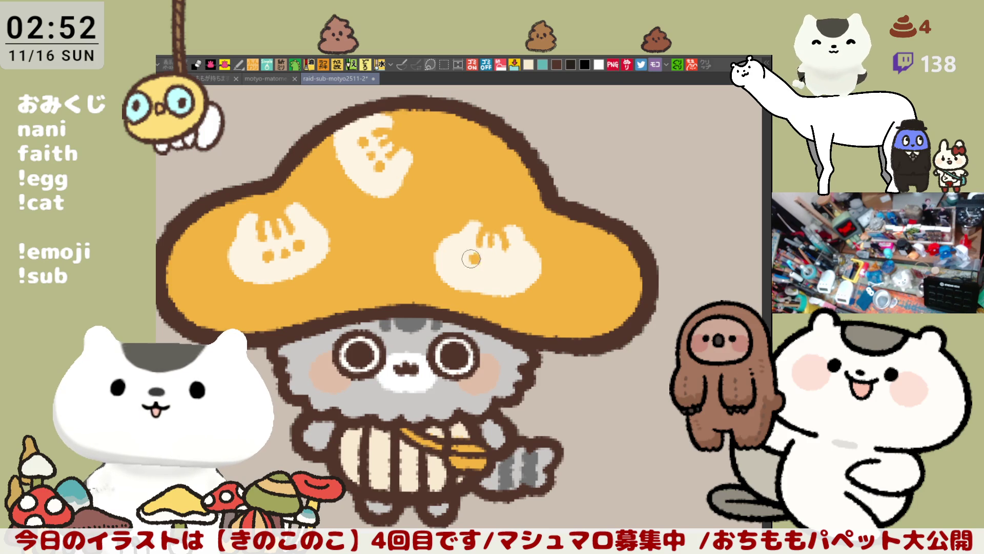
left_click(472, 261)
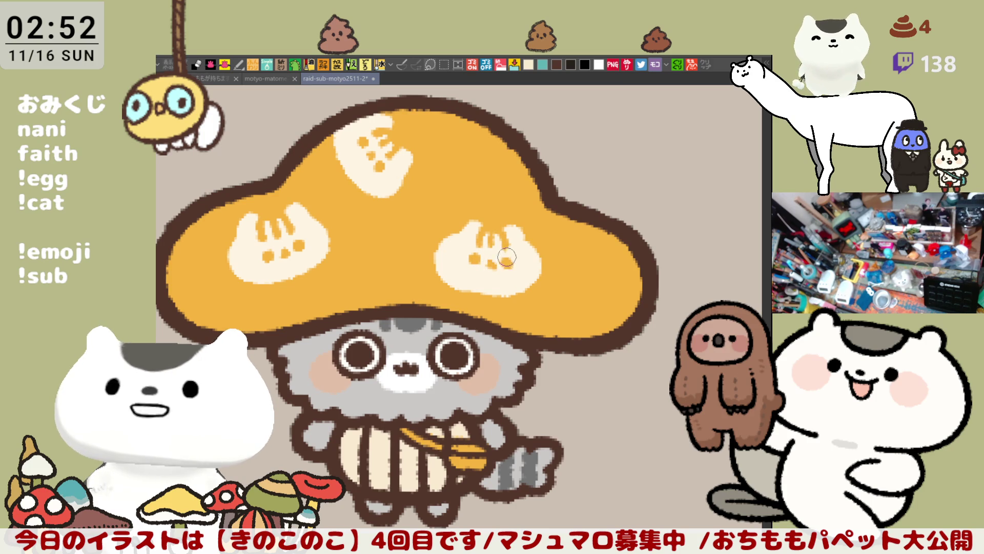
key("r")
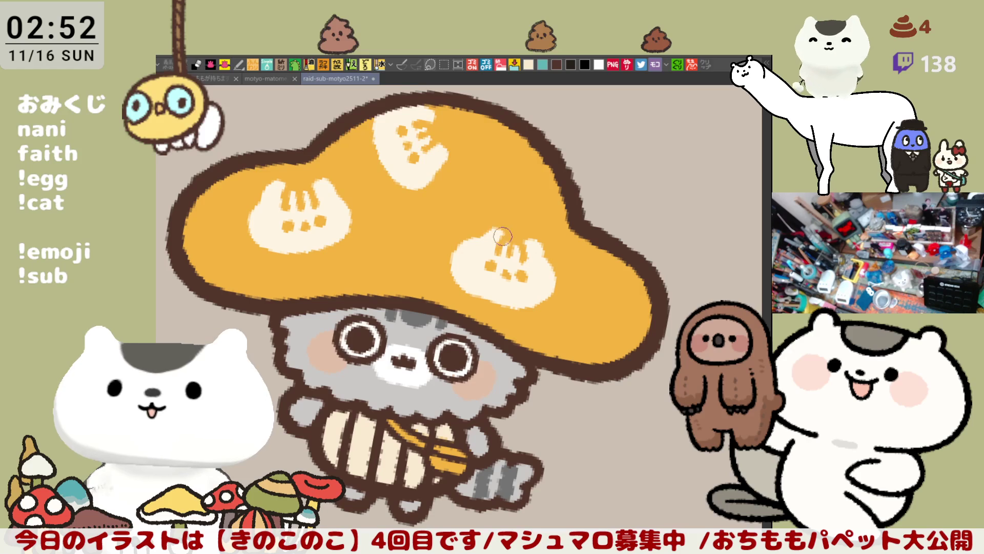
Paint a solid cream spot near the cap's right edge and dab orange cat-face marks on it
key("r")
key("r")
key("r")
key("r")
key("r")
key("r")
mouse_move(585, 231)
left_mouse_down()
mouse_move(539, 284)
mouse_move(525, 270)
left_mouse_up()
left_click_drag(485, 297, 504, 329)
left_click_drag(478, 291, 486, 281)
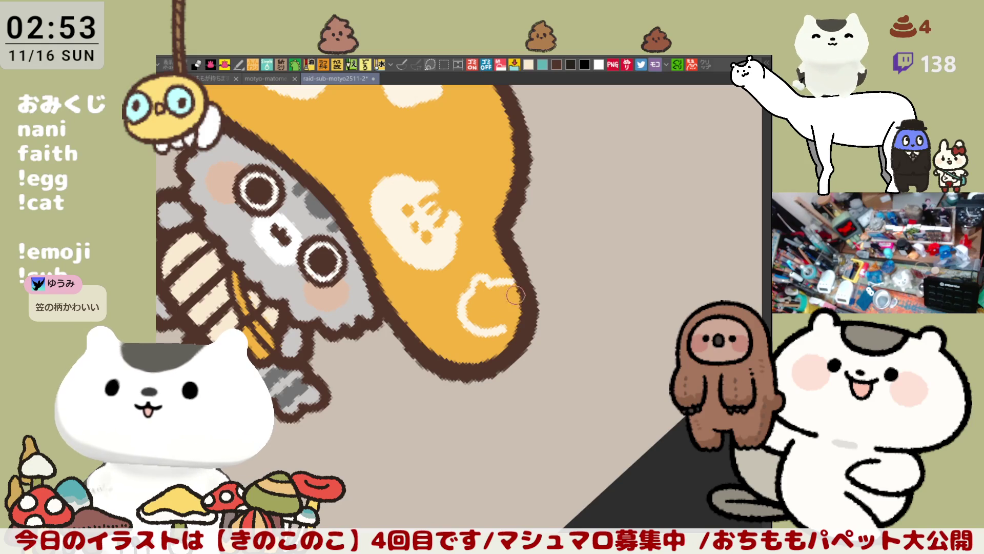
left_click_drag(512, 290, 492, 308)
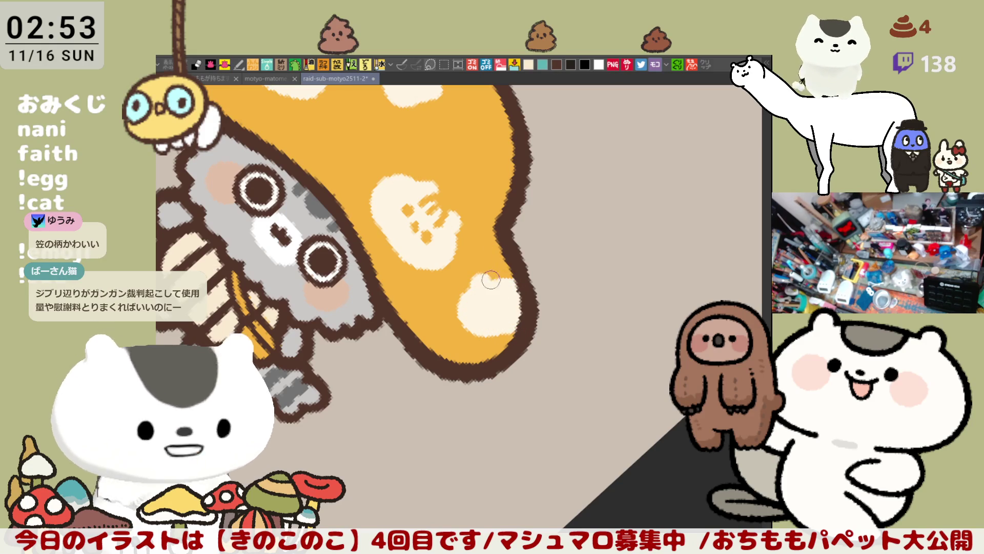
left_click(487, 308)
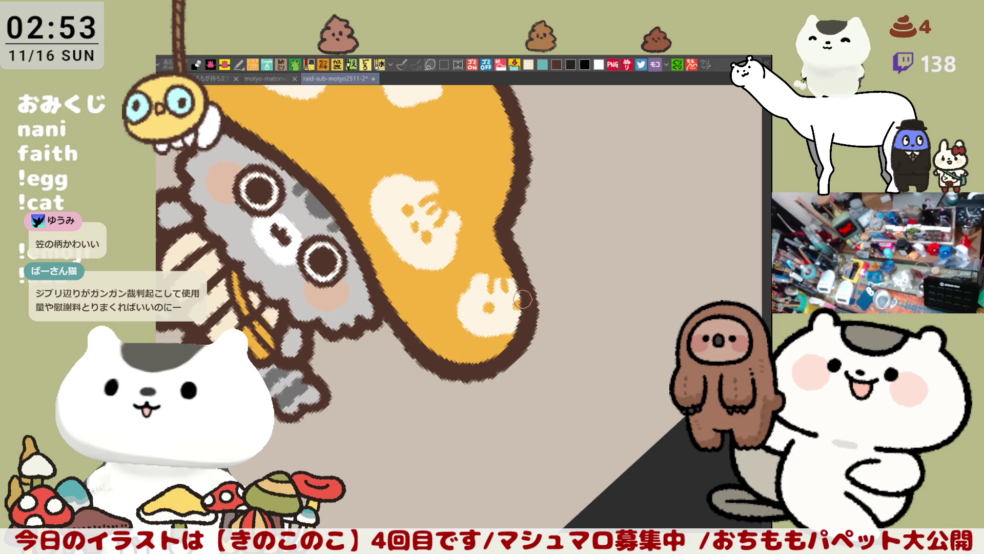
left_click(517, 303)
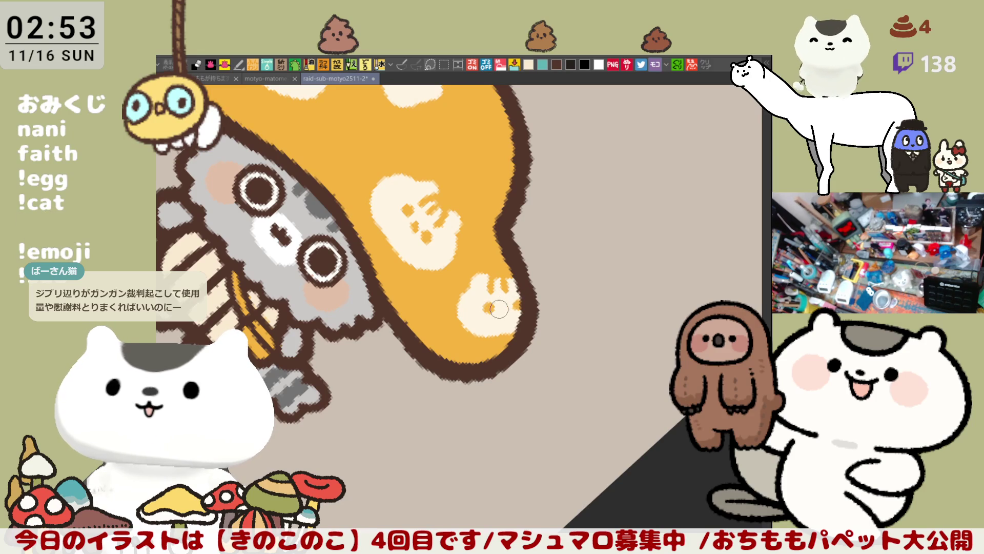
With the view upright again, brush a plain cream spot at the cap's left edge
left_click_drag(485, 354, 508, 242)
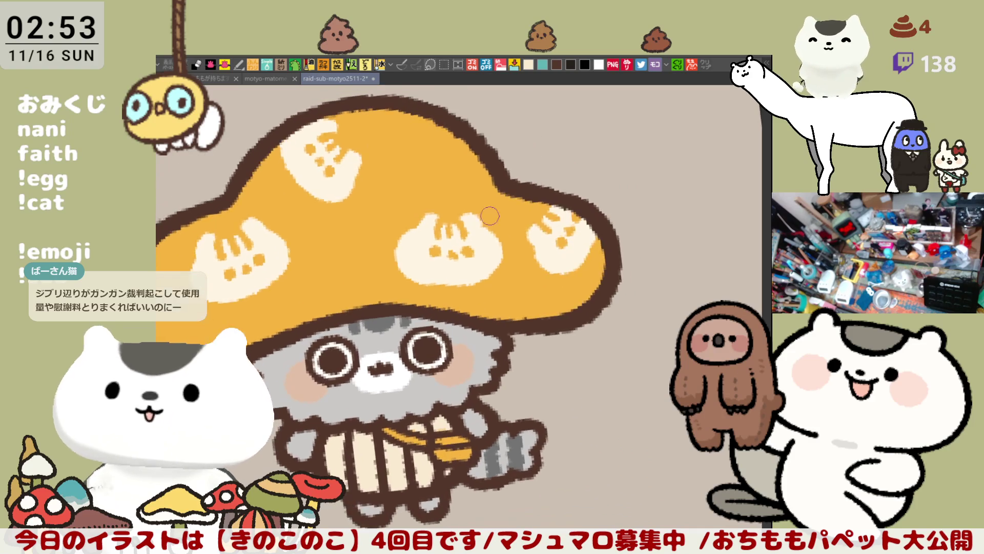
left_click_drag(553, 217, 636, 171)
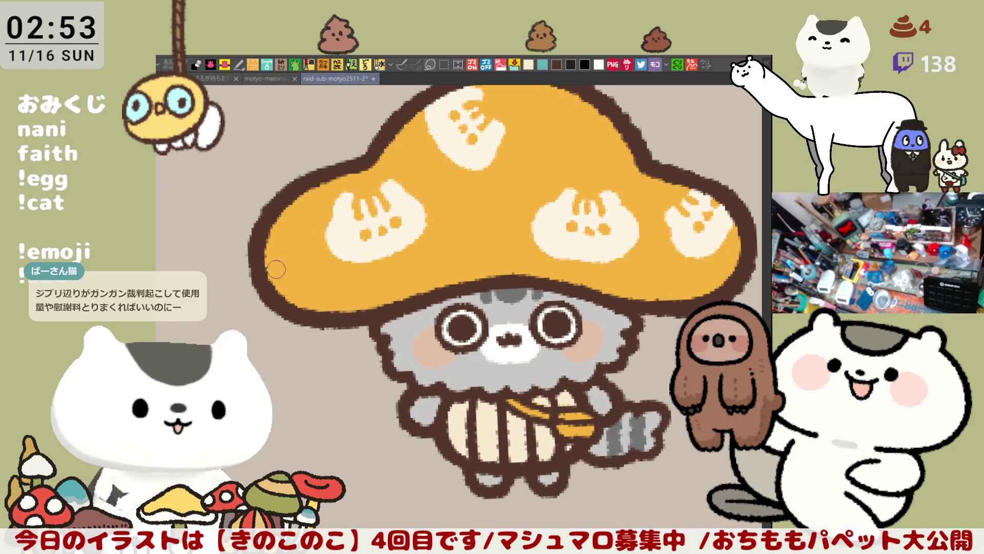
left_click_drag(277, 250, 281, 288)
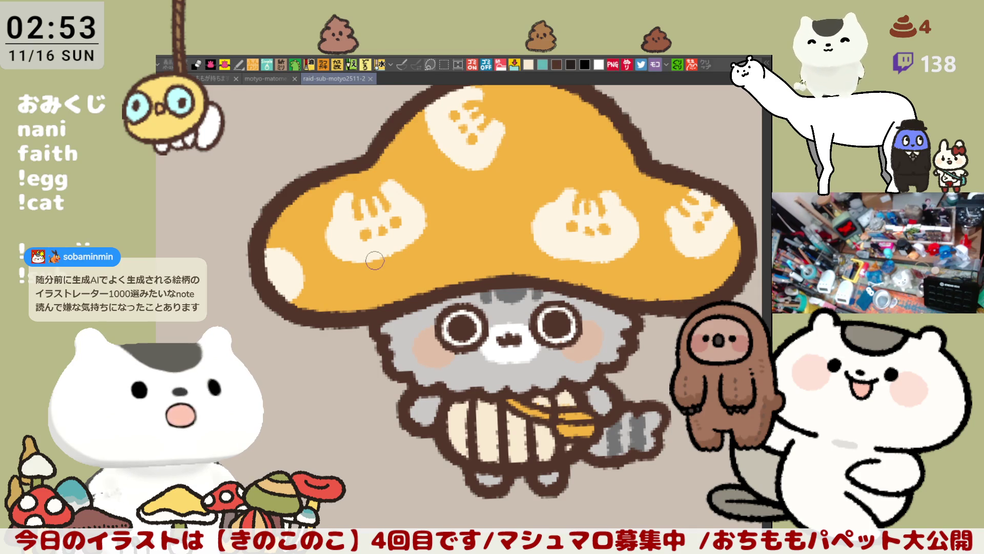
scroll(375, 261, "up", 1)
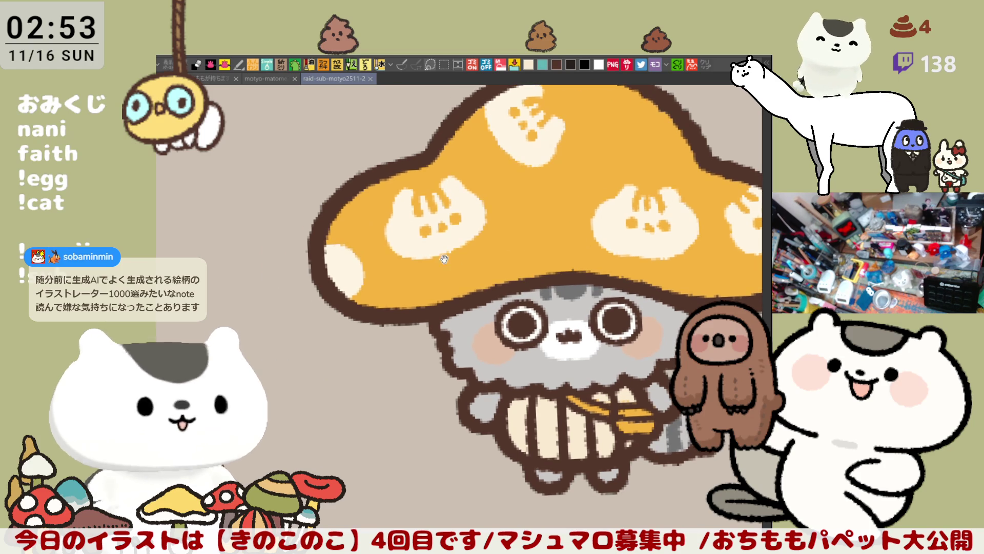
scroll(425, 259, "up", 1)
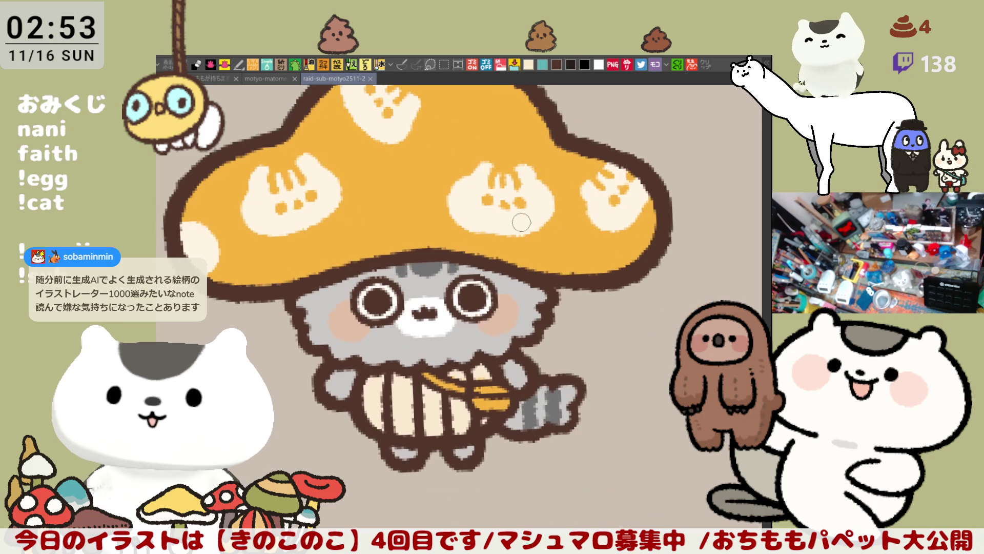
mouse_move(585, 250)
left_mouse_down()
mouse_move(570, 254)
mouse_move(585, 257)
mouse_move(581, 250)
left_mouse_up()
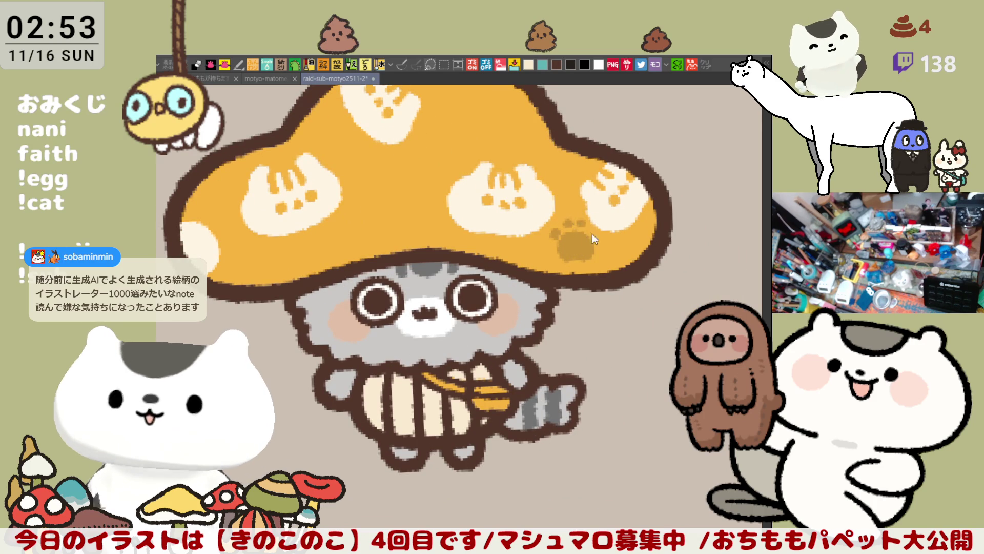
key("ctrl+z")
left_click_drag(581, 253, 569, 261)
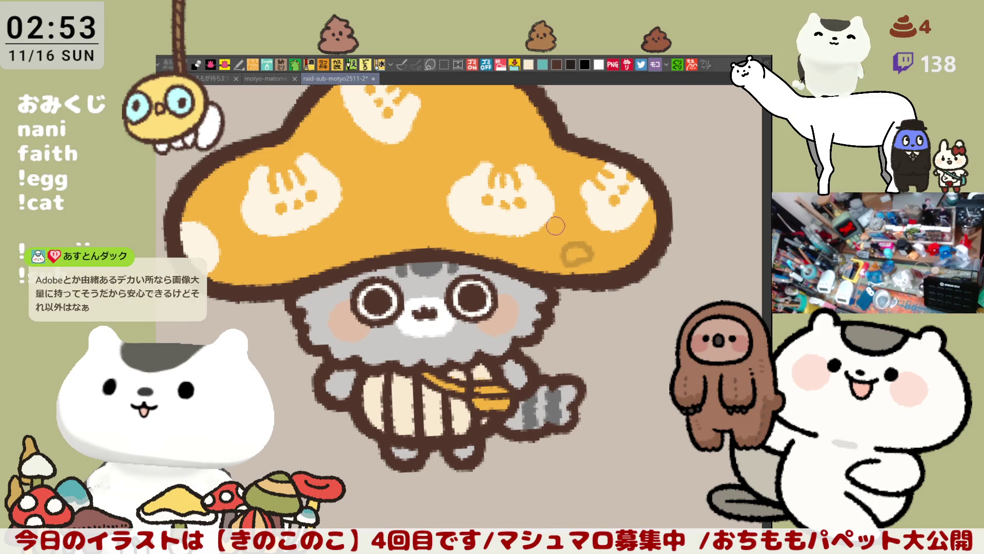
left_click_drag(577, 243, 555, 250)
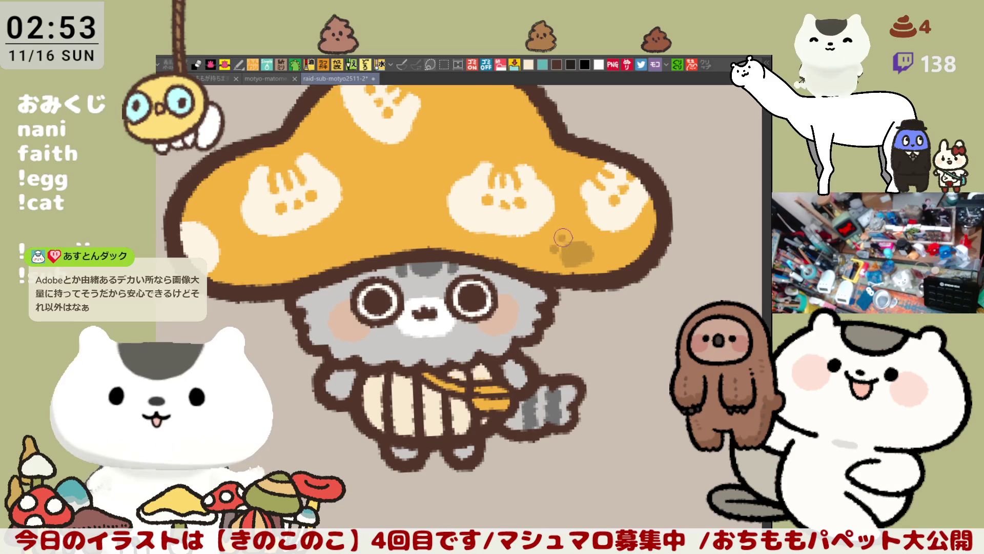
left_click(587, 232)
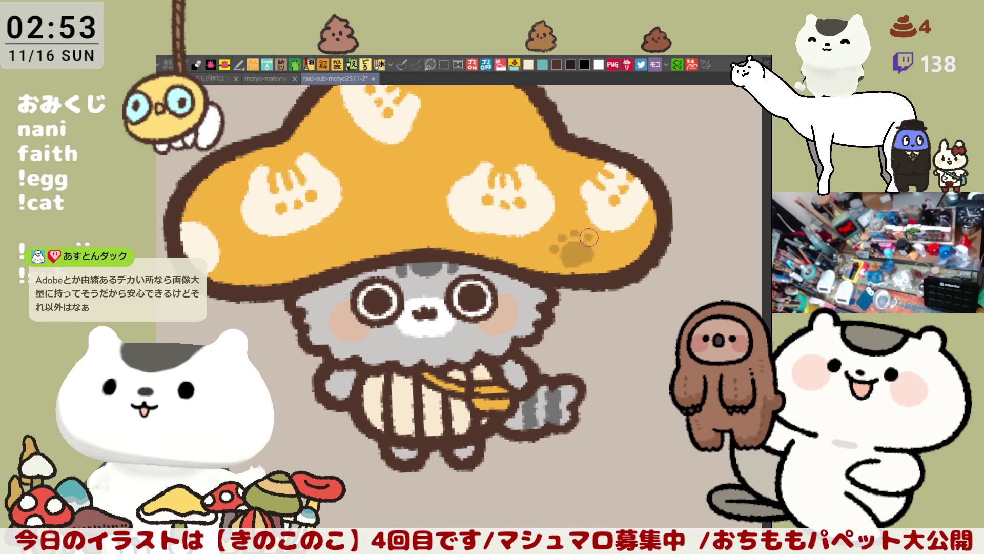
scroll(585, 235, "down", 1)
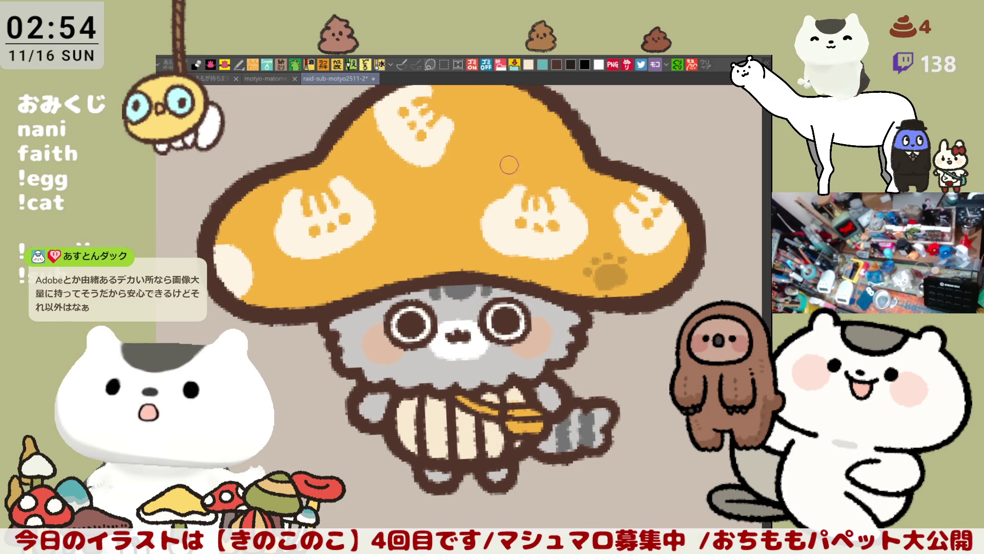
mouse_move(529, 156)
left_mouse_down()
mouse_move(514, 165)
mouse_move(512, 154)
mouse_move(486, 150)
left_mouse_up()
key("ctrl+z")
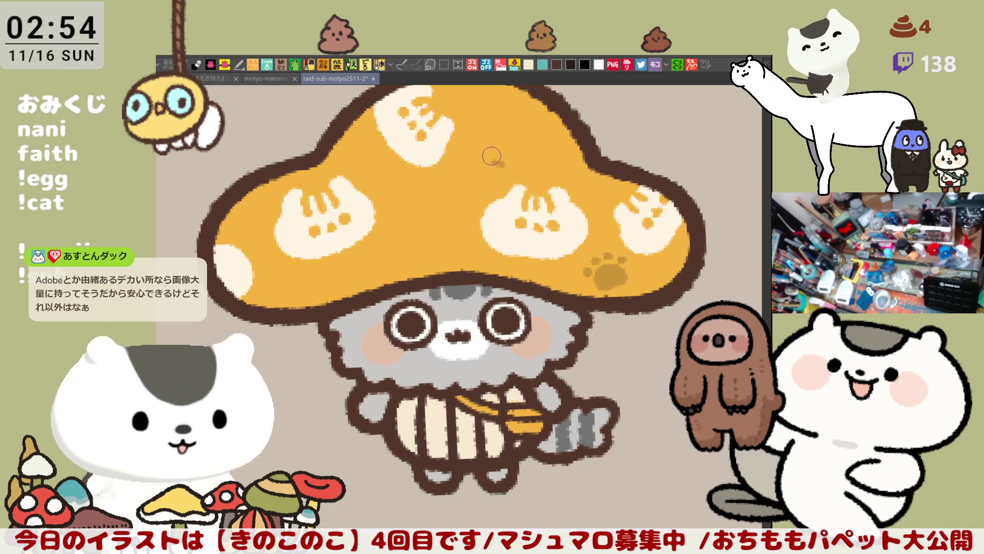
mouse_move(501, 150)
left_mouse_down()
mouse_move(492, 142)
mouse_move(531, 138)
left_mouse_up()
left_click(493, 135)
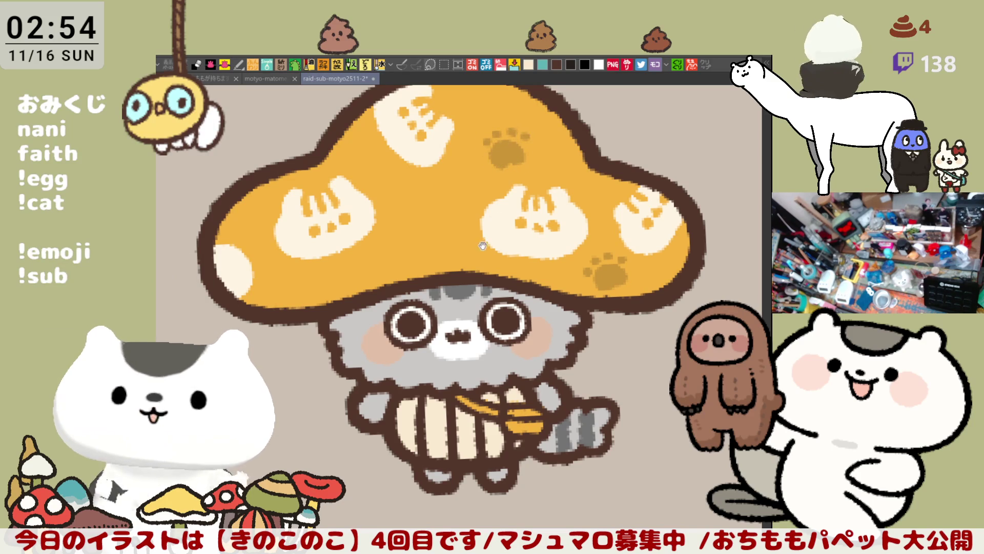
scroll(494, 224, "up", 1)
left_click_drag(459, 194, 479, 205)
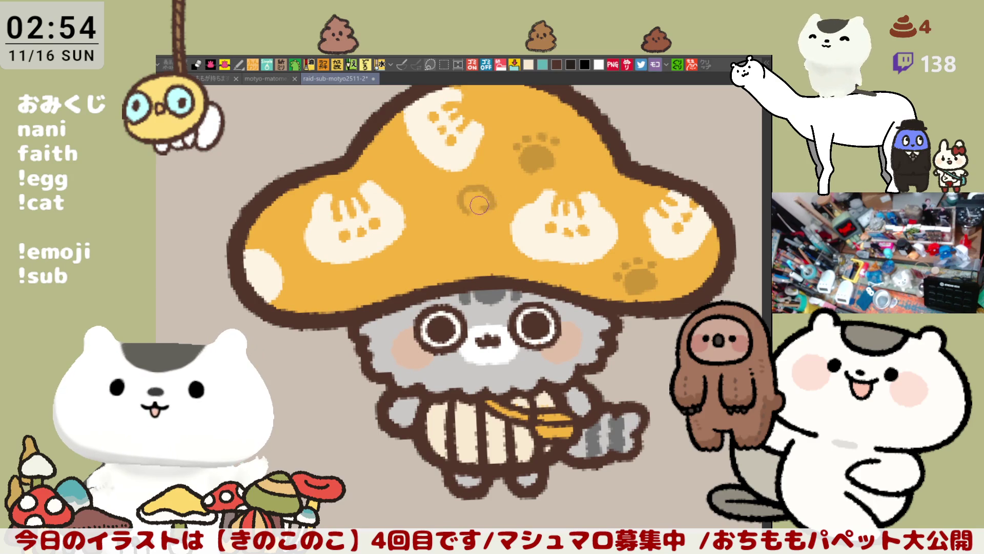
key("ctrl+z")
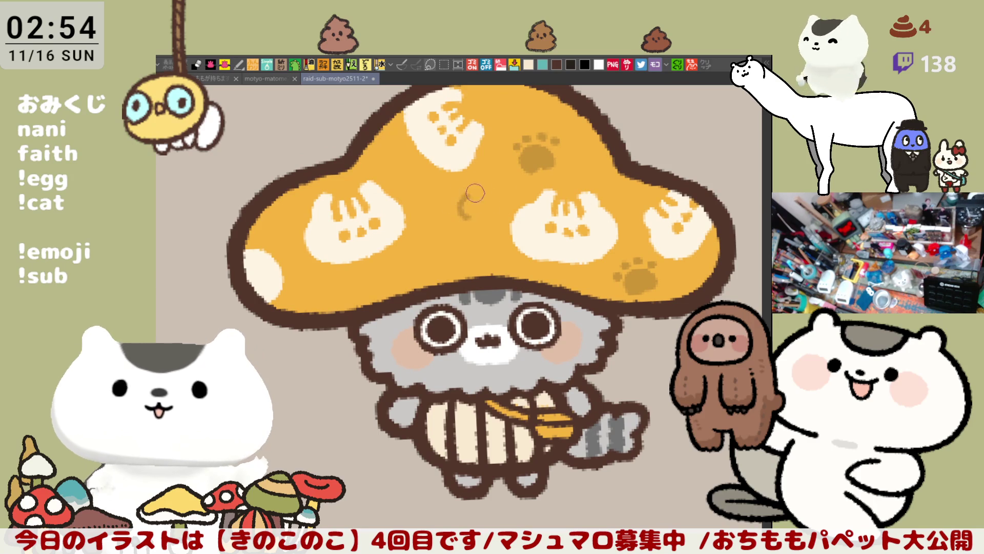
left_click_drag(470, 206, 477, 208)
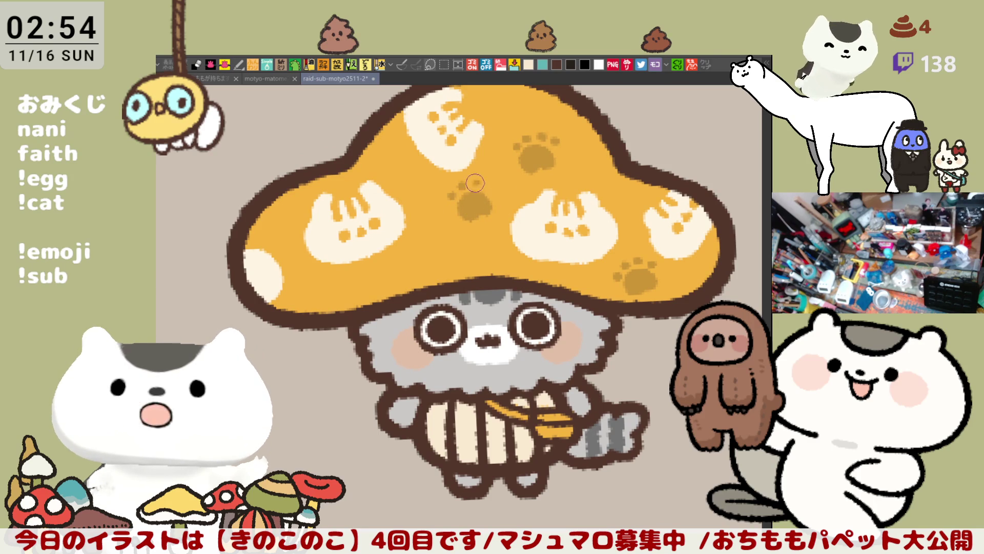
mouse_move(486, 186)
left_mouse_down()
mouse_move(438, 189)
mouse_move(441, 199)
left_mouse_up()
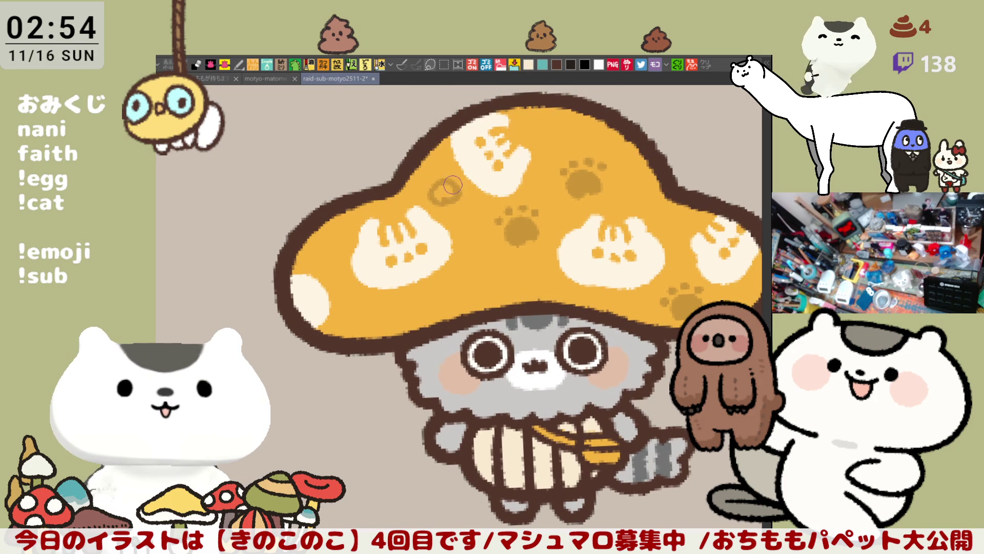
left_click_drag(445, 191, 435, 176)
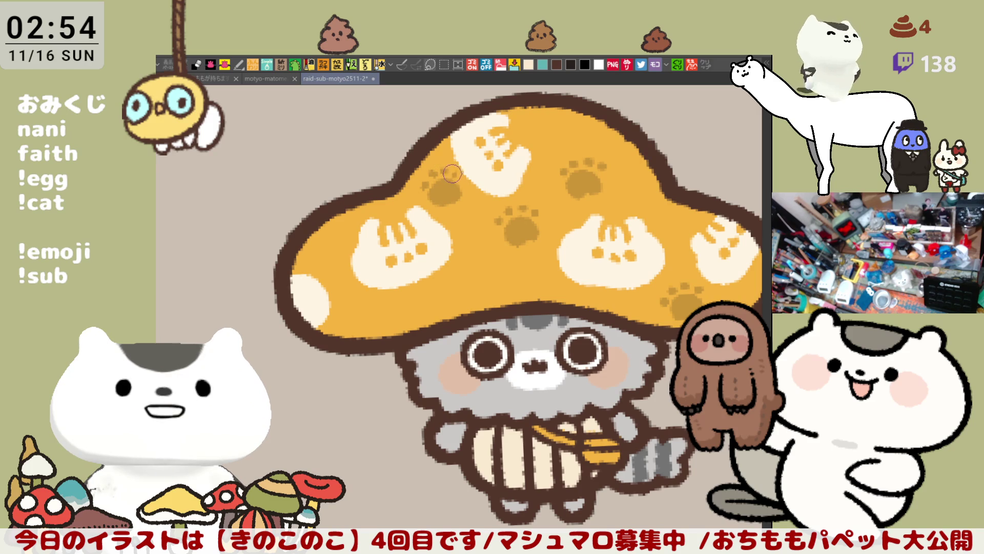
scroll(460, 185, "down", 3)
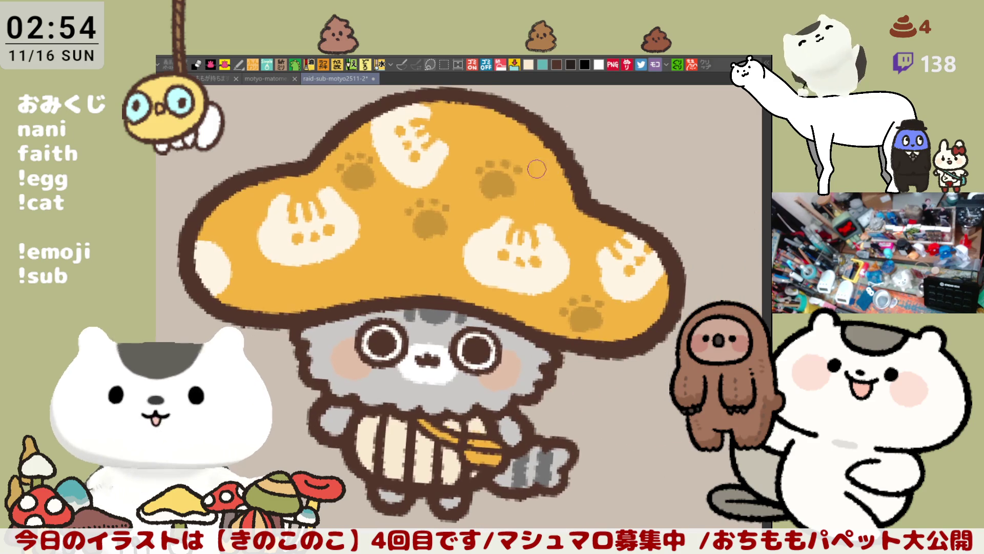
left_click_drag(453, 167, 455, 156)
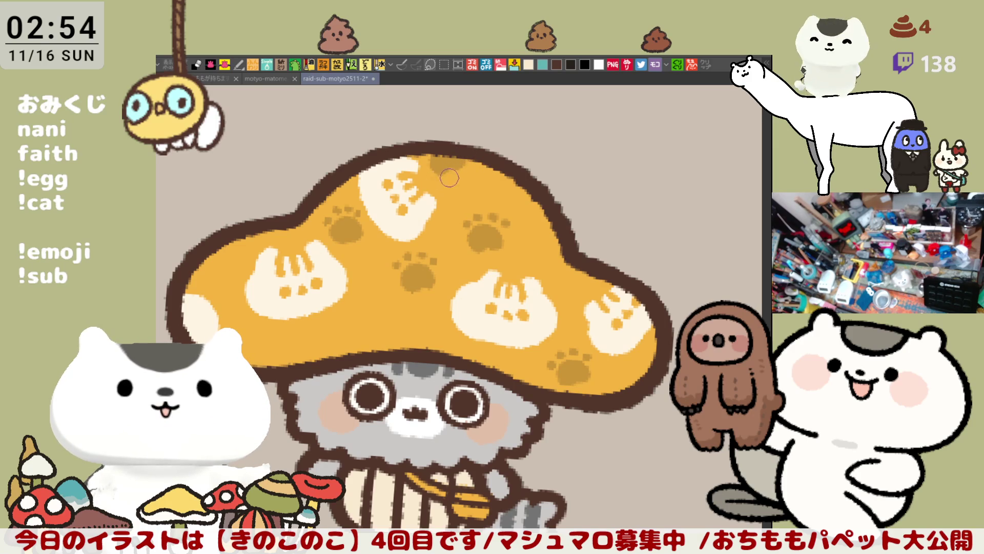
scroll(437, 233, "down", 2)
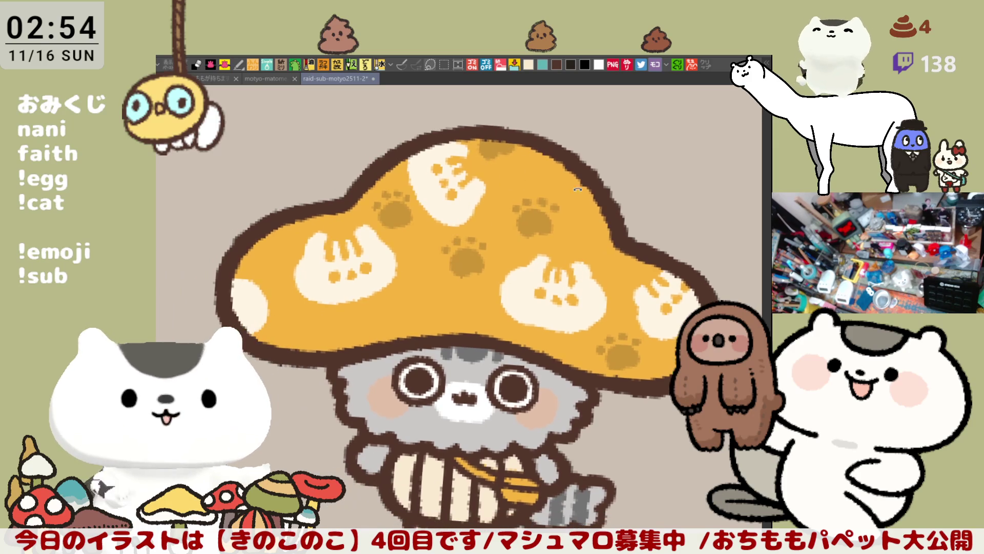
scroll(588, 223, "down", 2)
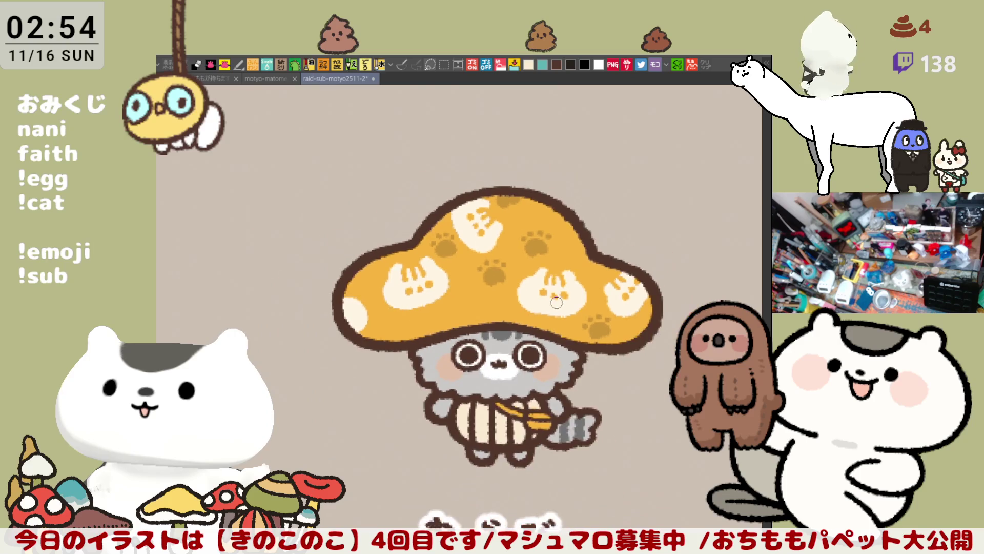
scroll(557, 302, "down", 2)
scroll(553, 283, "down", 1)
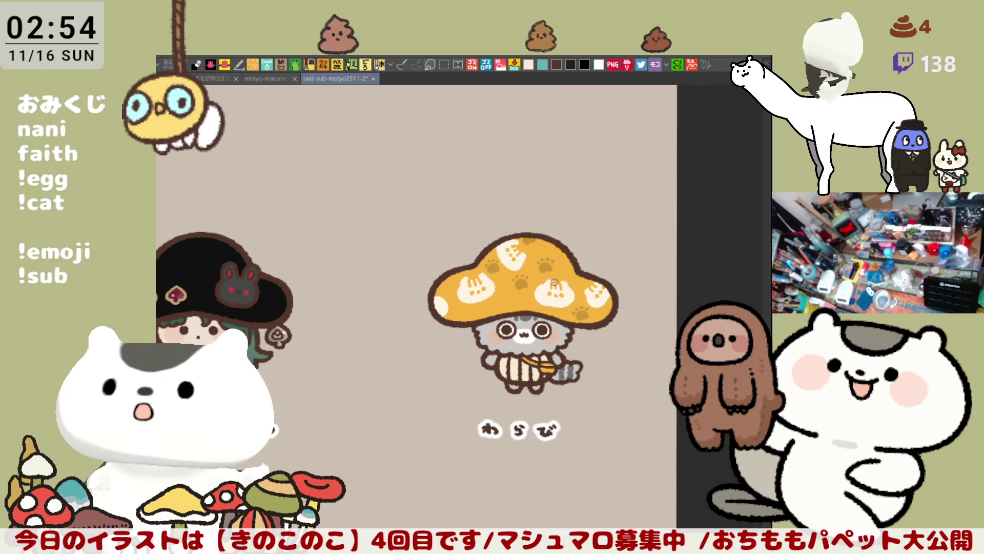
scroll(555, 284, "up", 1)
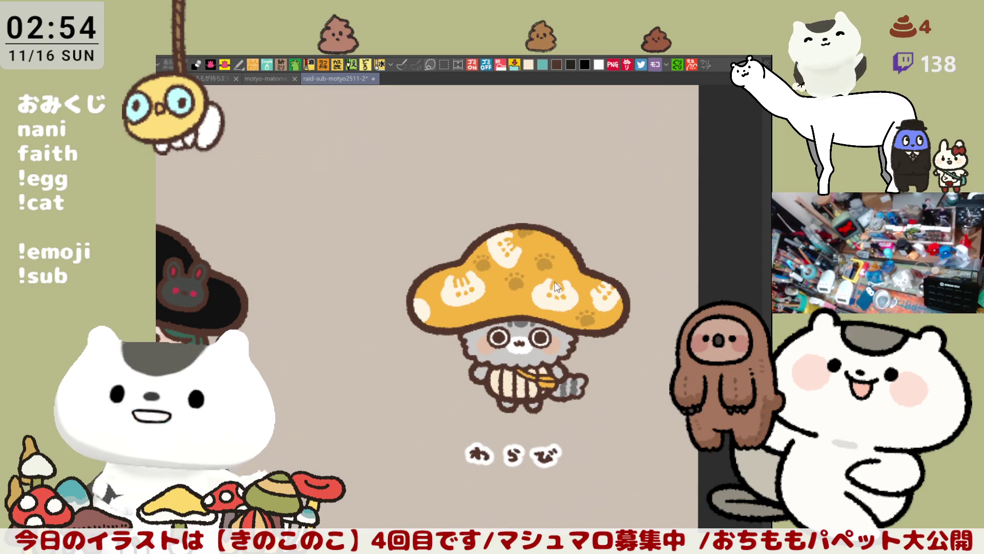
scroll(554, 283, "down", 2)
mouse_move(384, 254)
left_mouse_down()
mouse_move(569, 383)
mouse_move(654, 407)
left_mouse_up()
scroll(545, 396, "down", 2)
scroll(545, 395, "down", 1)
scroll(544, 395, "up", 2)
scroll(545, 396, "up", 2)
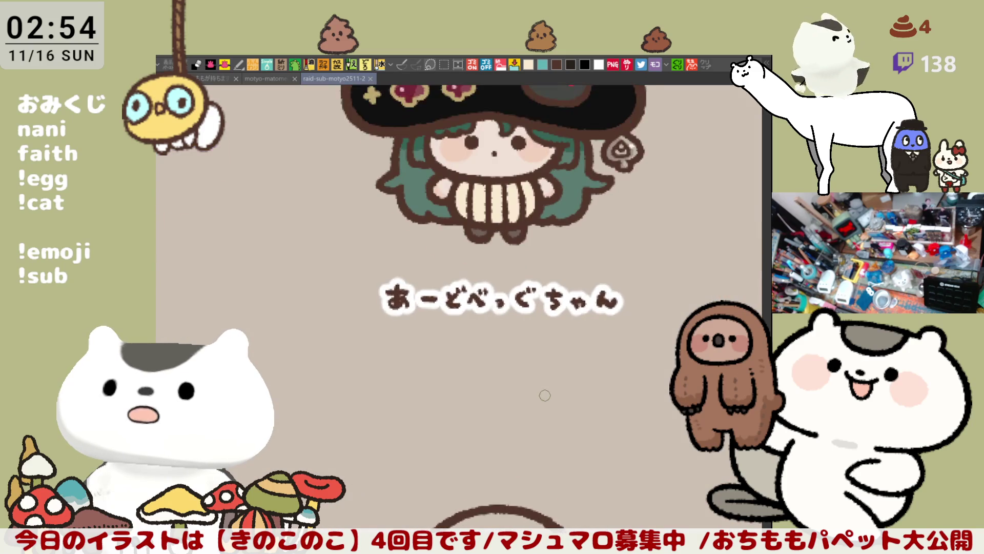
scroll(544, 395, "up", 1)
Undo a test erase, then fill both hat sparkles beside the red gems with warmer yellow
left_click_drag(515, 387, 515, 429)
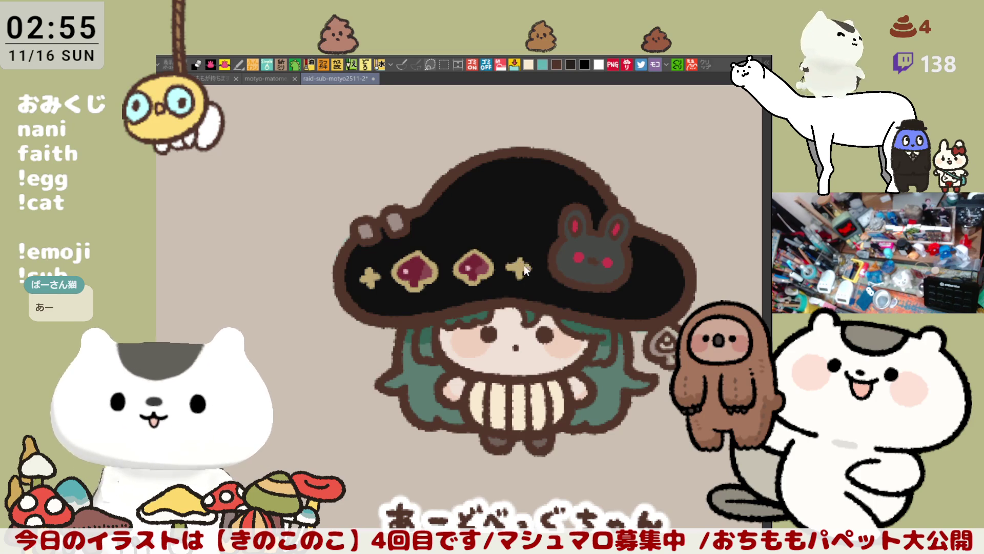
left_click_drag(527, 266, 510, 268)
key("ctrl+z")
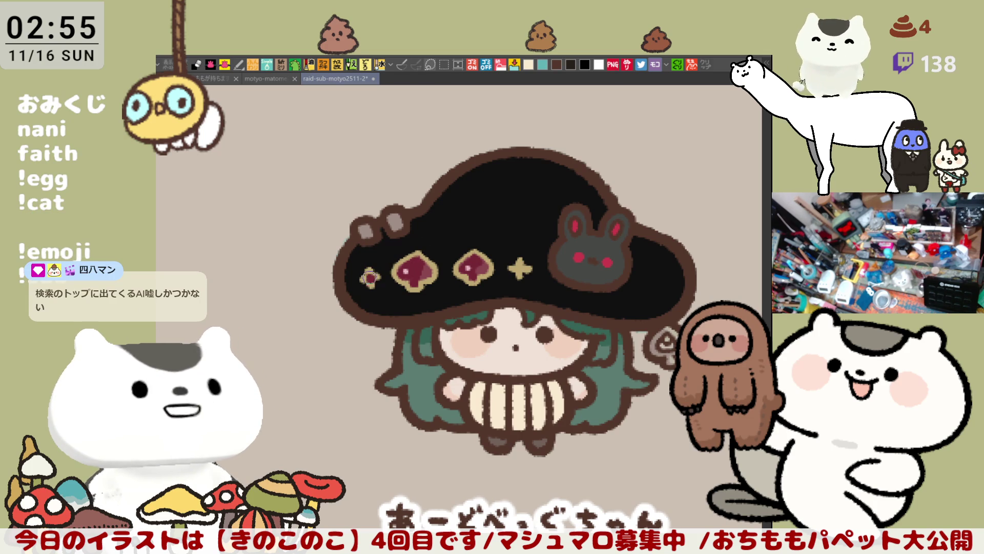
left_click(367, 277)
left_click(520, 270)
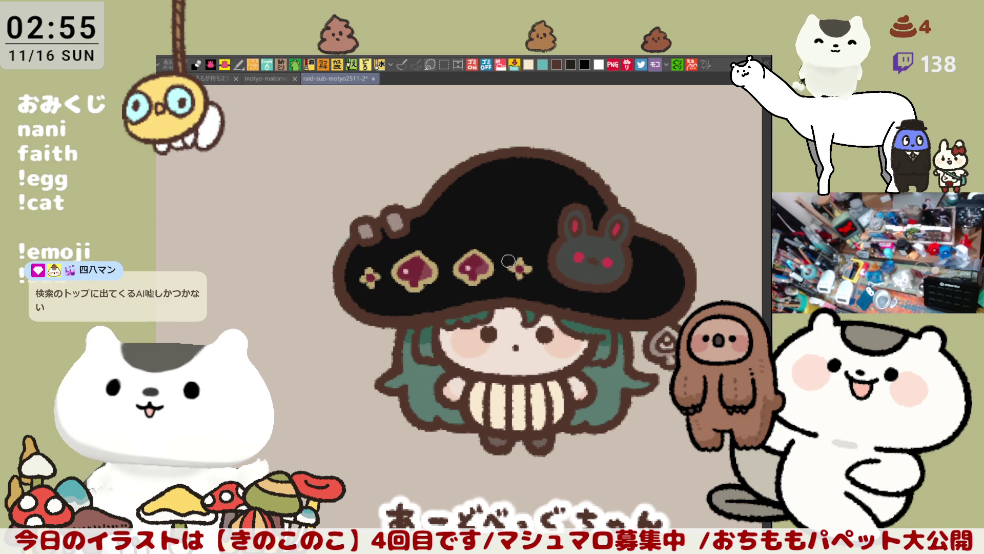
scroll(508, 262, "down", 2)
scroll(492, 231, "down", 2)
scroll(484, 192, "down", 1)
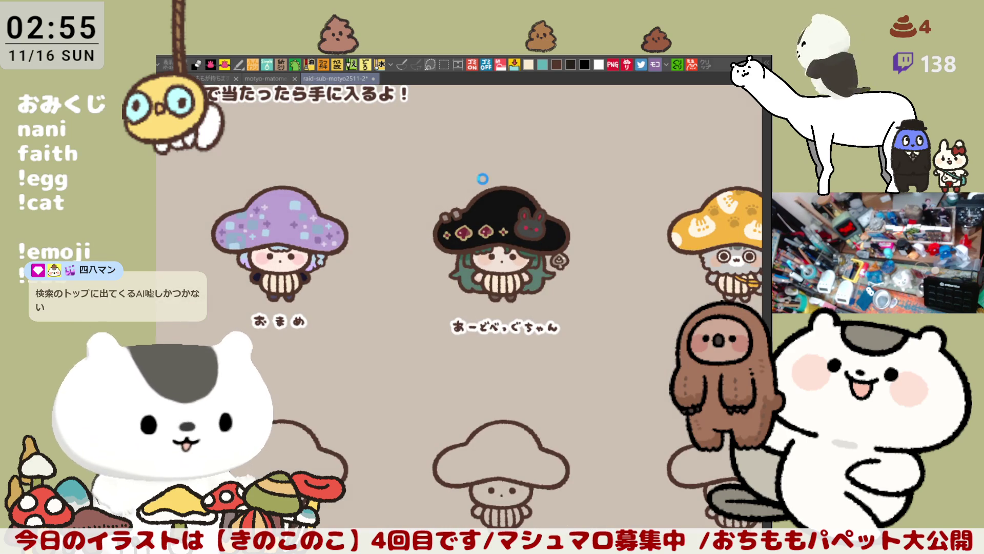
left_click_drag(483, 179, 692, 108)
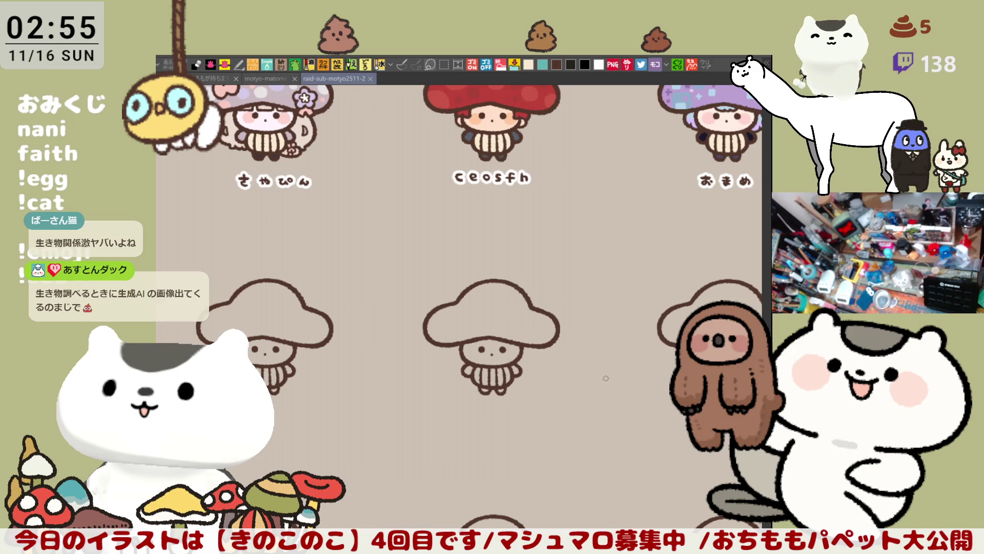
scroll(606, 376, "down", 2)
scroll(538, 323, "down", 2)
scroll(508, 292, "down", 1)
scroll(492, 254, "down", 1)
left_click_drag(494, 252, 454, 279)
scroll(461, 254, "up", 1)
scroll(462, 253, "up", 1)
scroll(476, 307, "up", 2)
scroll(478, 308, "up", 2)
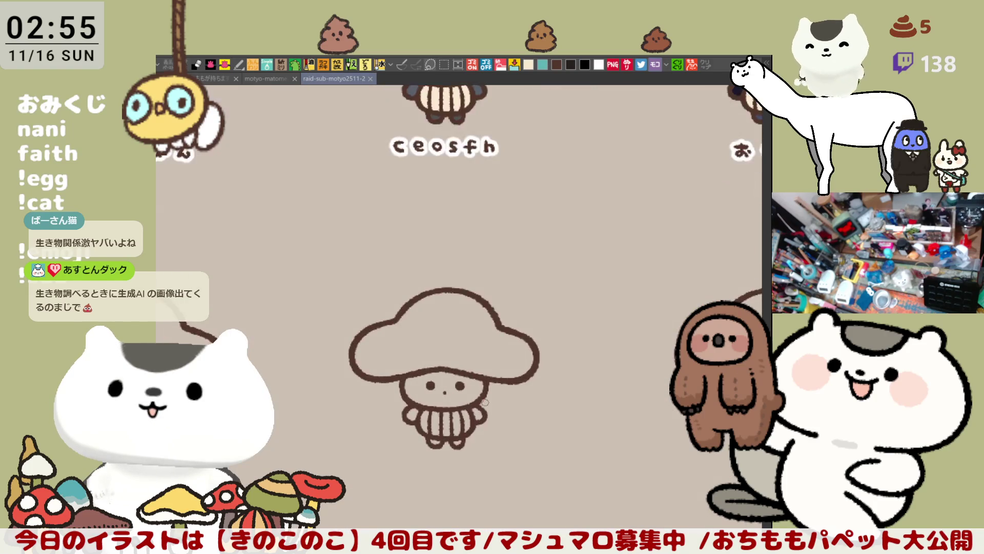
scroll(476, 308, "up", 1)
scroll(485, 402, "down", 3)
scroll(492, 385, "down", 3)
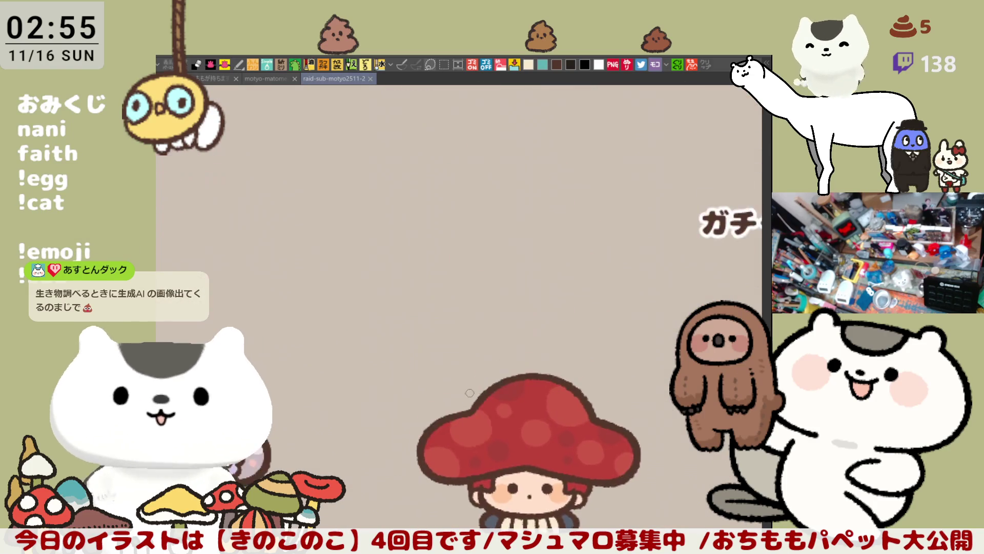
scroll(492, 369, "down", 3)
scroll(498, 362, "down", 2)
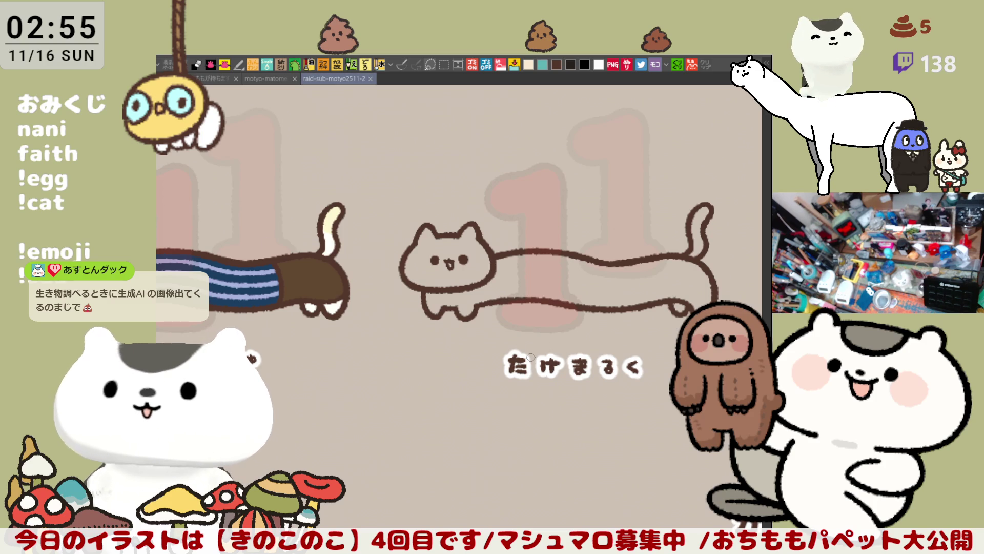
scroll(530, 355, "up", 3)
scroll(530, 356, "up", 2)
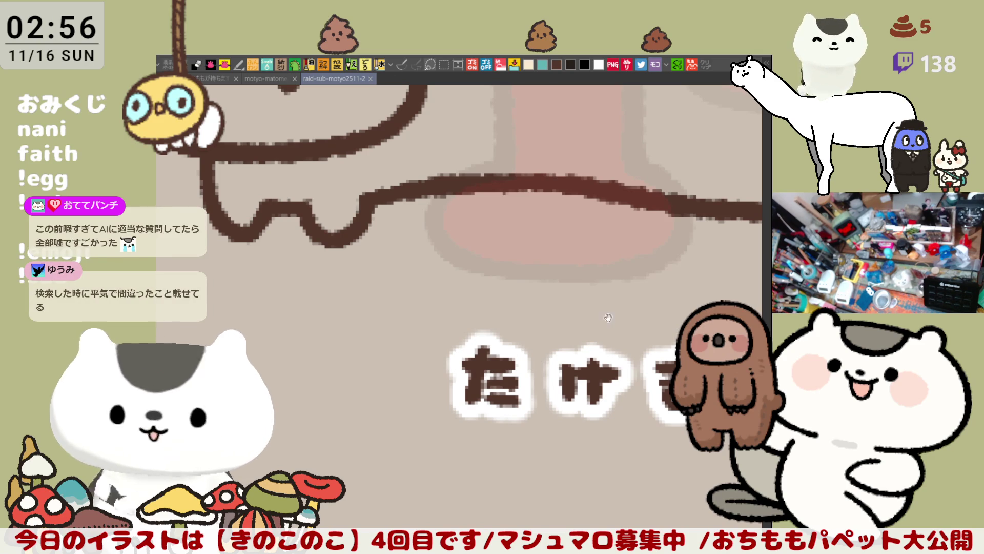
Pan along the long cat from its face to its tail end
left_click_drag(530, 357, 597, 394)
scroll(597, 394, "down", 2)
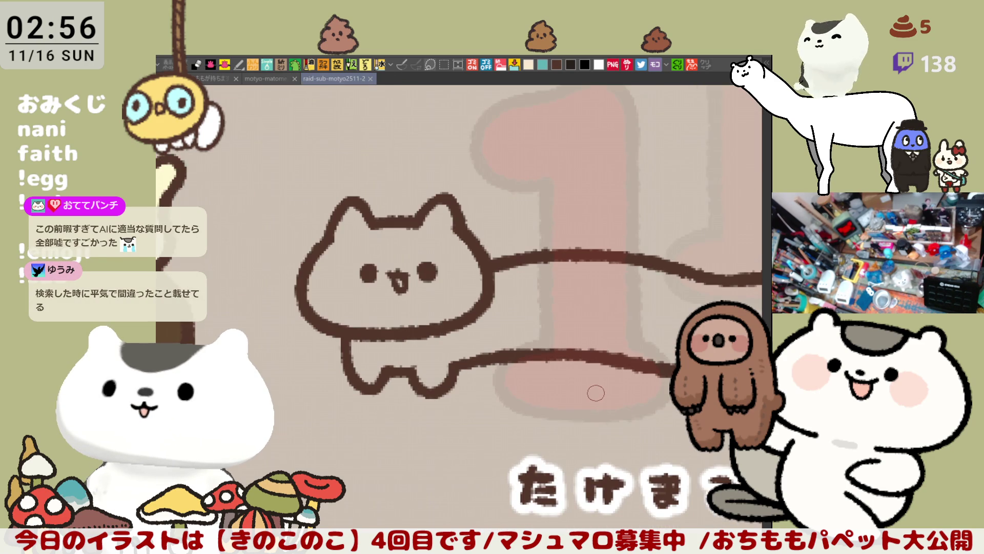
scroll(597, 394, "down", 1)
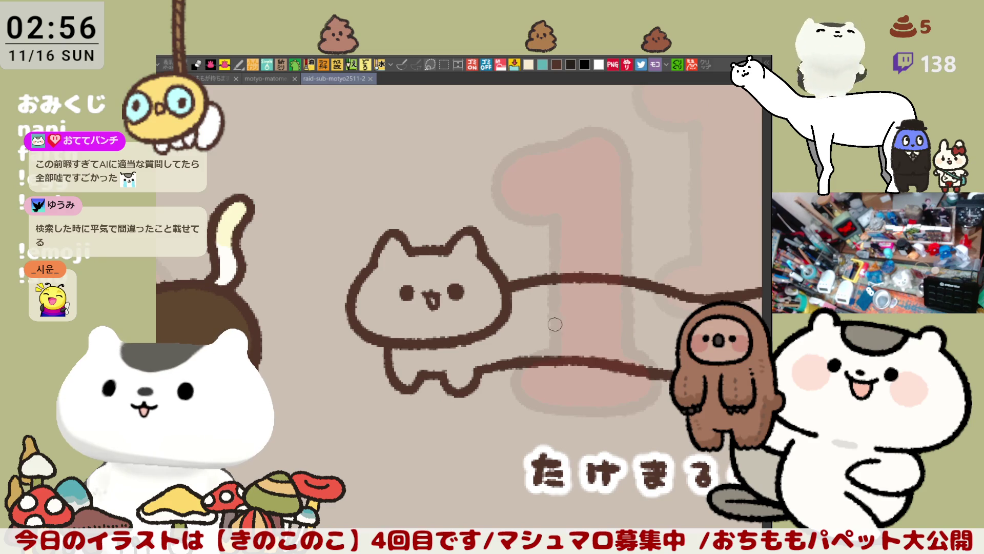
left_click_drag(654, 398, 419, 416)
scroll(420, 417, "up", 2)
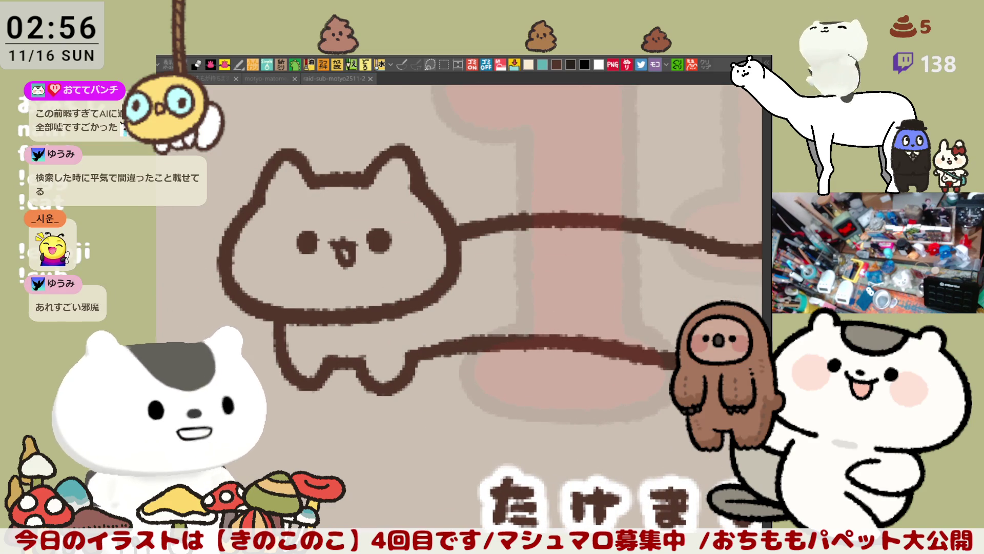
scroll(630, 404, "down", 1)
left_click_drag(631, 404, 518, 389)
left_click_drag(554, 322, 416, 339)
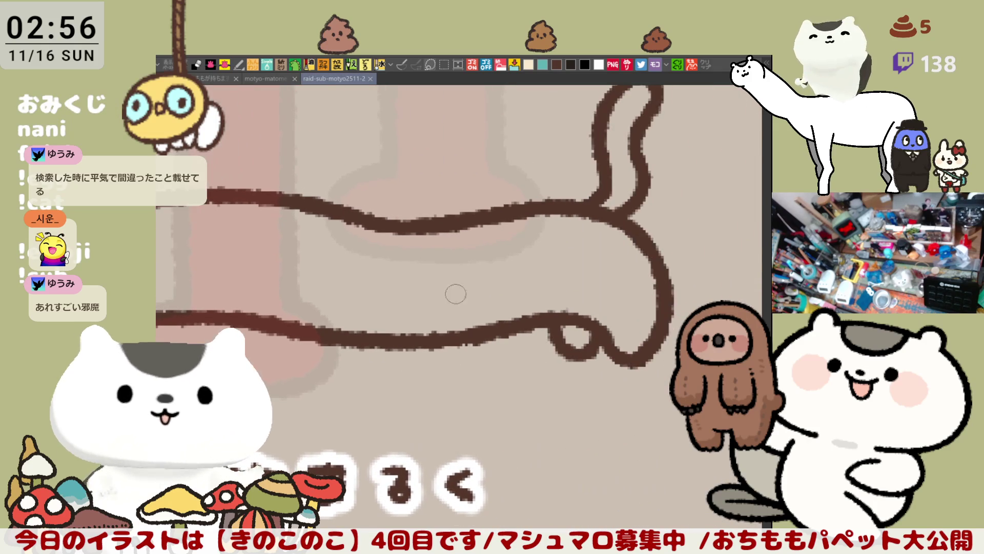
Draw a thickened curved crease line across the body with a short stroke below it
left_click_drag(413, 225, 427, 342)
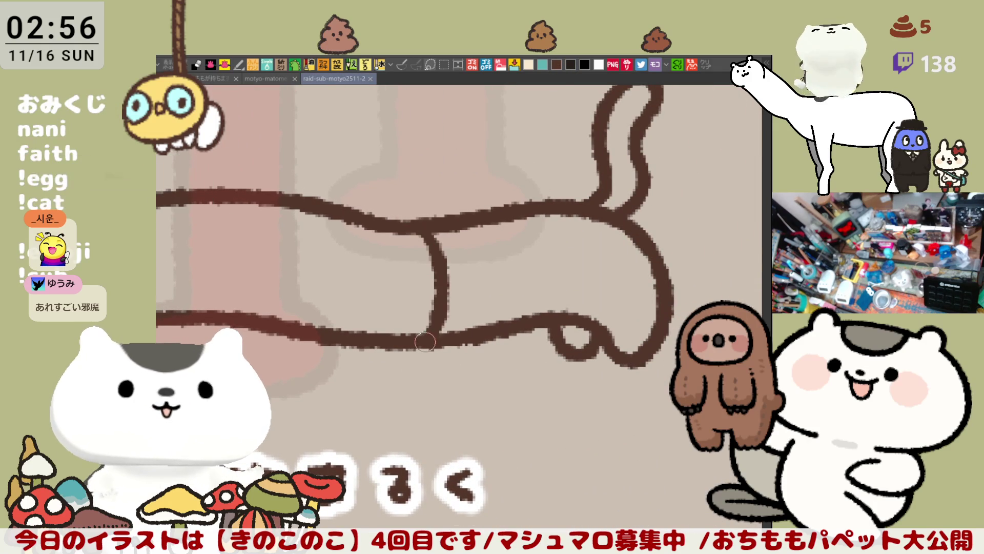
mouse_move(436, 230)
left_mouse_down()
mouse_move(433, 281)
mouse_move(538, 262)
left_mouse_up()
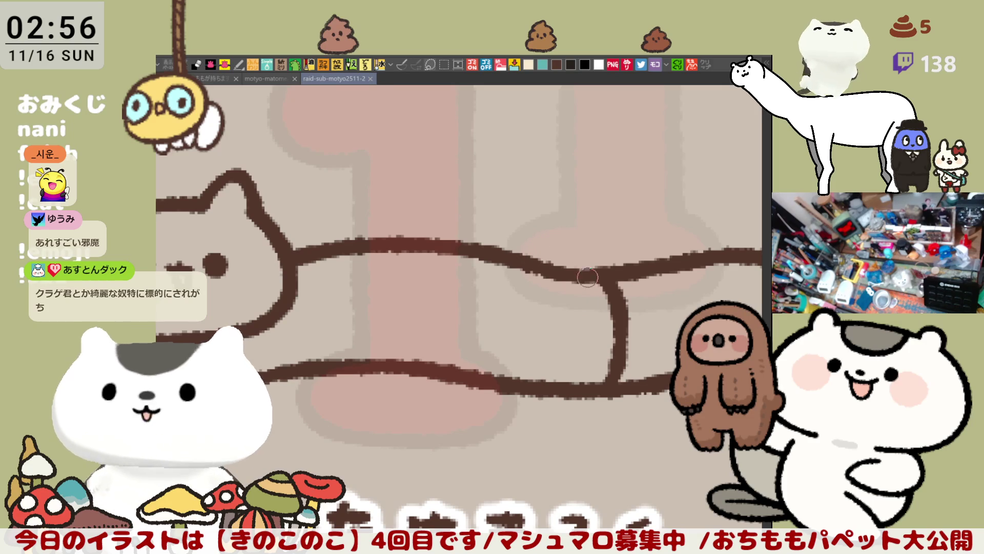
mouse_move(588, 270)
left_mouse_down()
mouse_move(615, 299)
mouse_move(616, 384)
left_mouse_up()
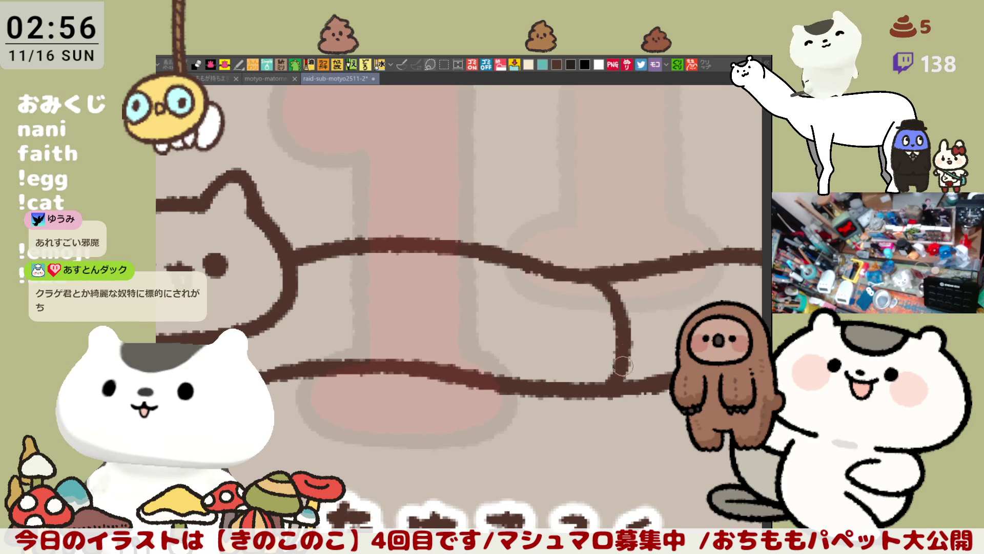
left_click_drag(616, 317, 532, 296)
scroll(538, 323, "up", 2)
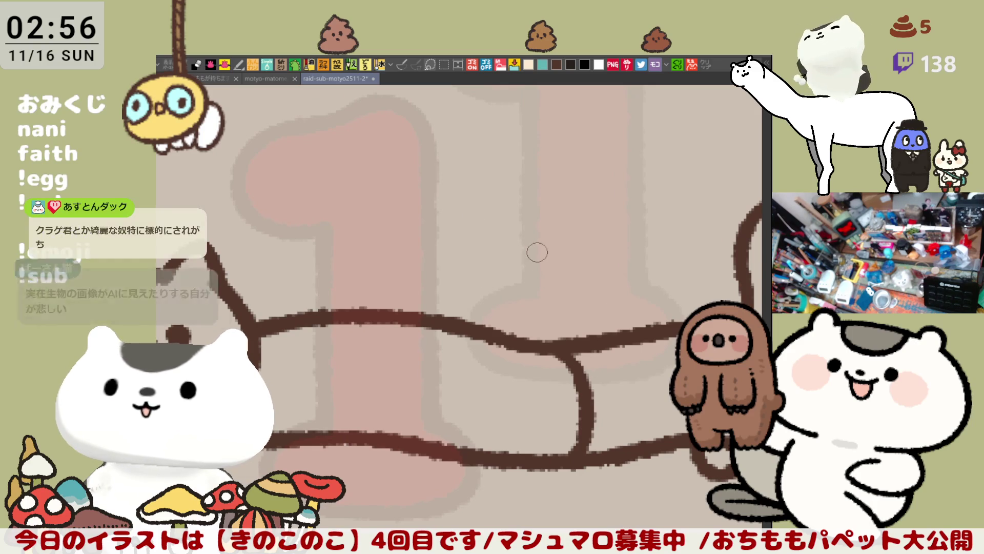
Sketch a faint bunny outline with ears on the cat's back, undoing misplaced curves
left_click_drag(538, 239, 554, 308)
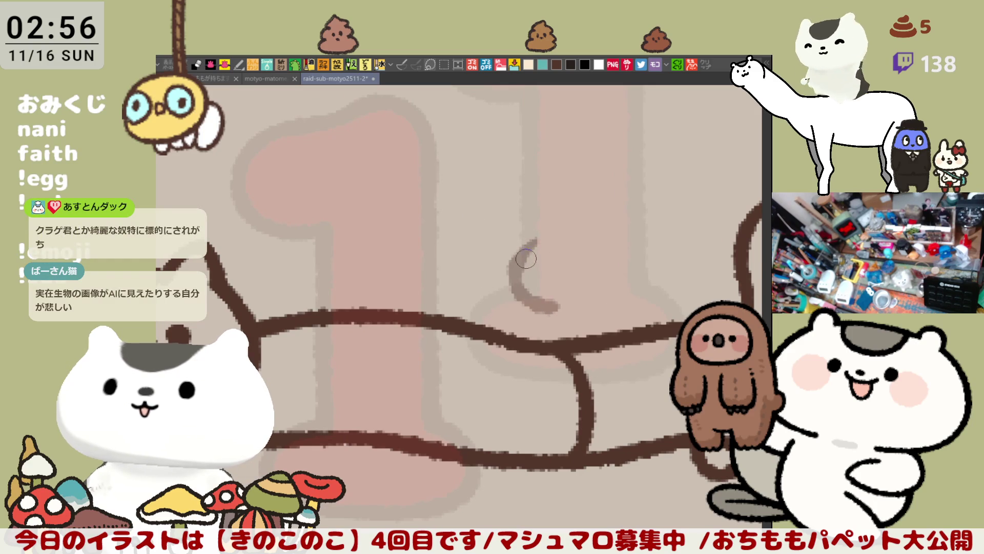
key("ctrl+z")
mouse_move(500, 204)
left_mouse_down()
mouse_move(485, 281)
mouse_move(529, 293)
left_mouse_up()
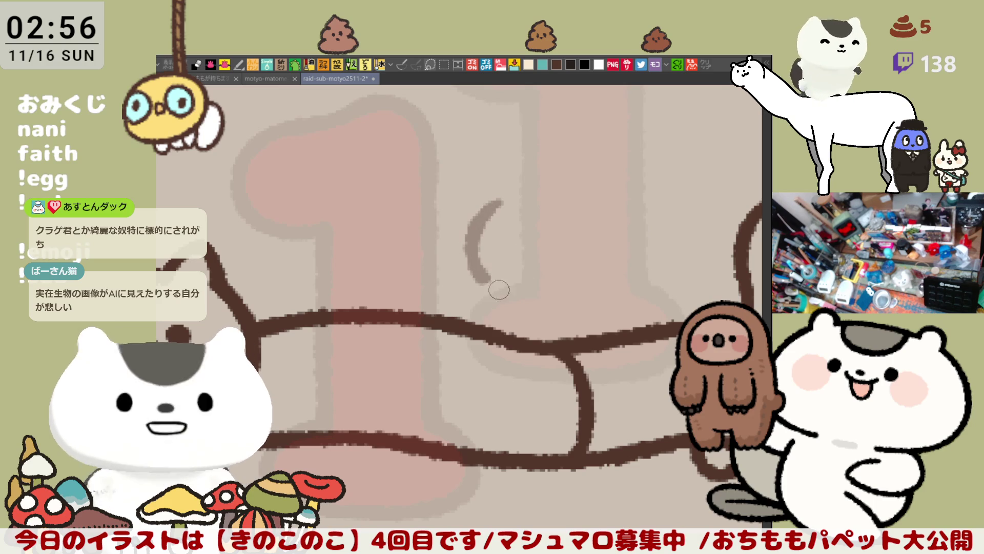
left_click_drag(504, 205, 546, 177)
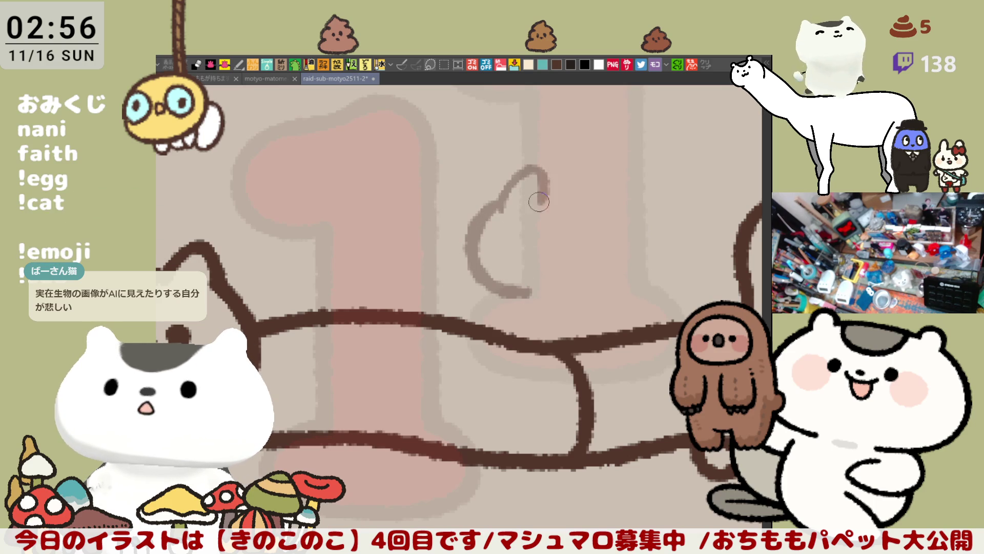
key("ctrl+z")
left_click_drag(503, 224, 529, 285)
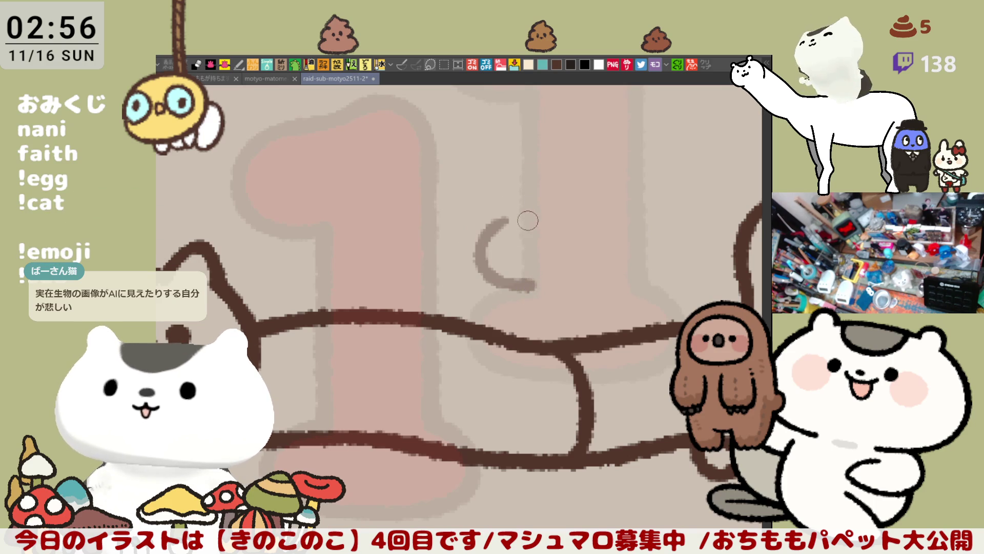
mouse_move(508, 220)
left_mouse_down()
mouse_move(538, 221)
mouse_move(569, 240)
mouse_move(584, 270)
mouse_move(550, 288)
left_mouse_up()
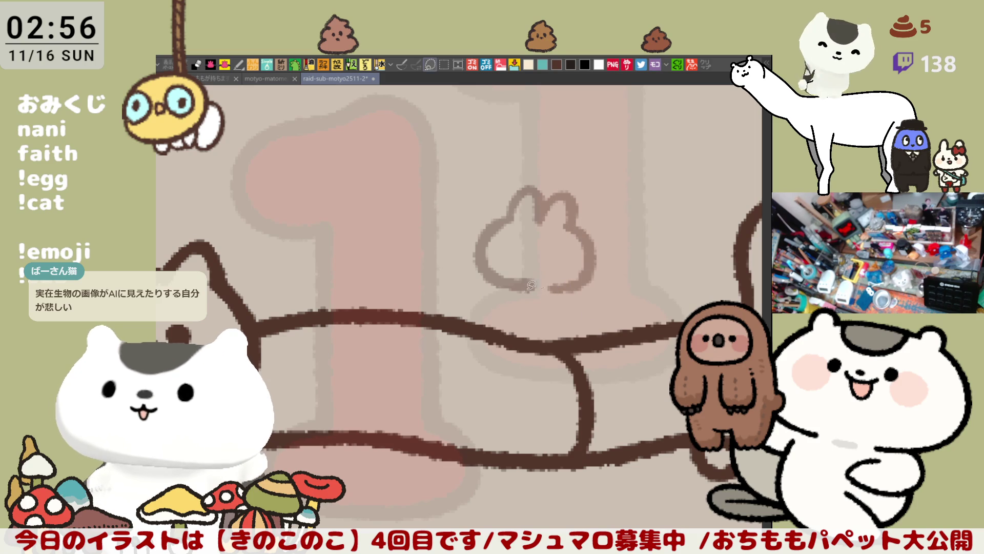
Select the bunny sketch, move it slightly lower and clear the selection
left_click_drag(444, 263, 518, 277)
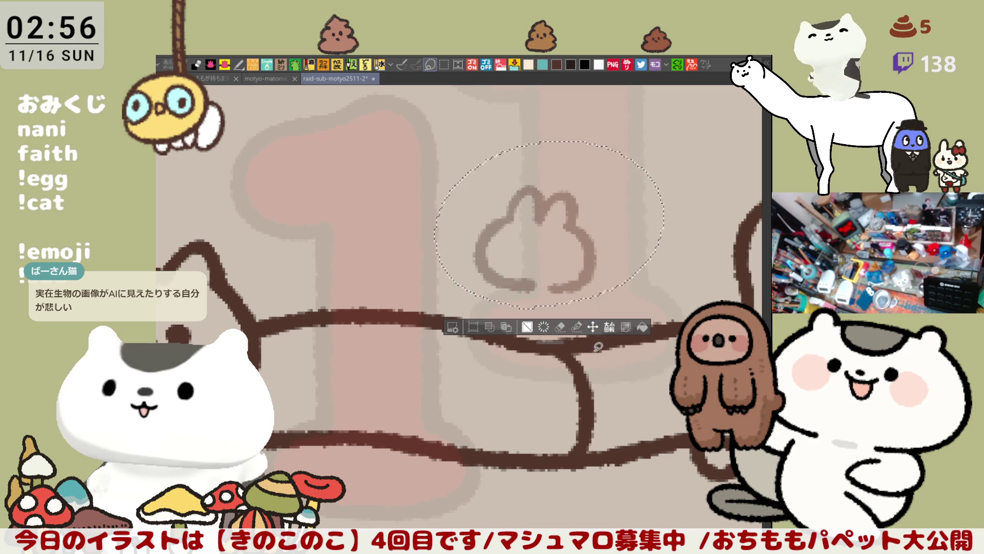
left_click(592, 327)
left_click_drag(567, 271, 568, 295)
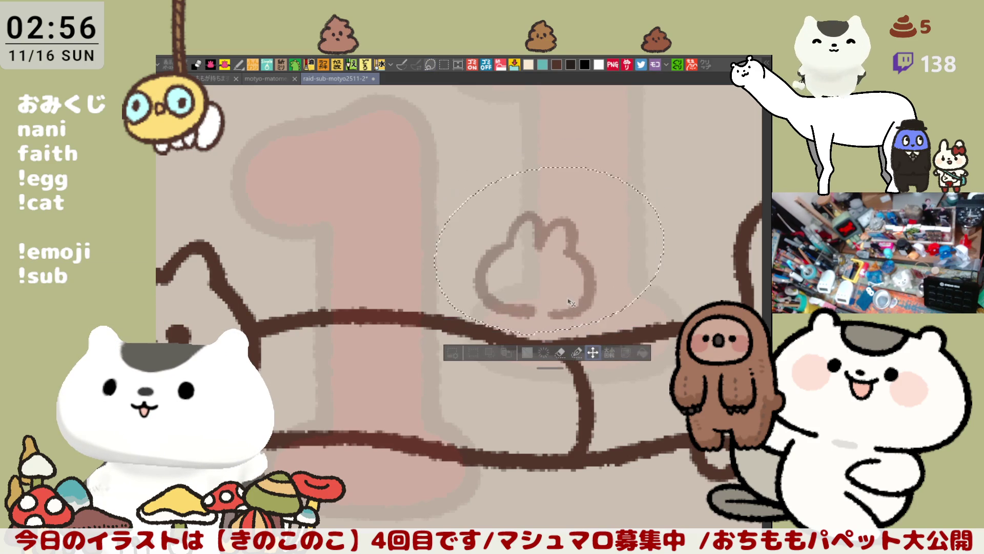
key("ctrl+d")
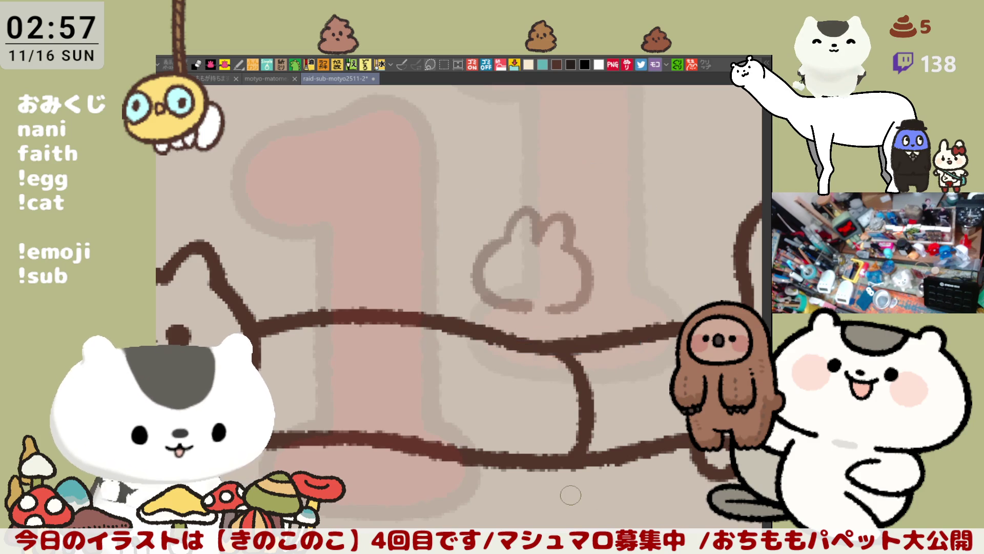
scroll(531, 293, "up", 3)
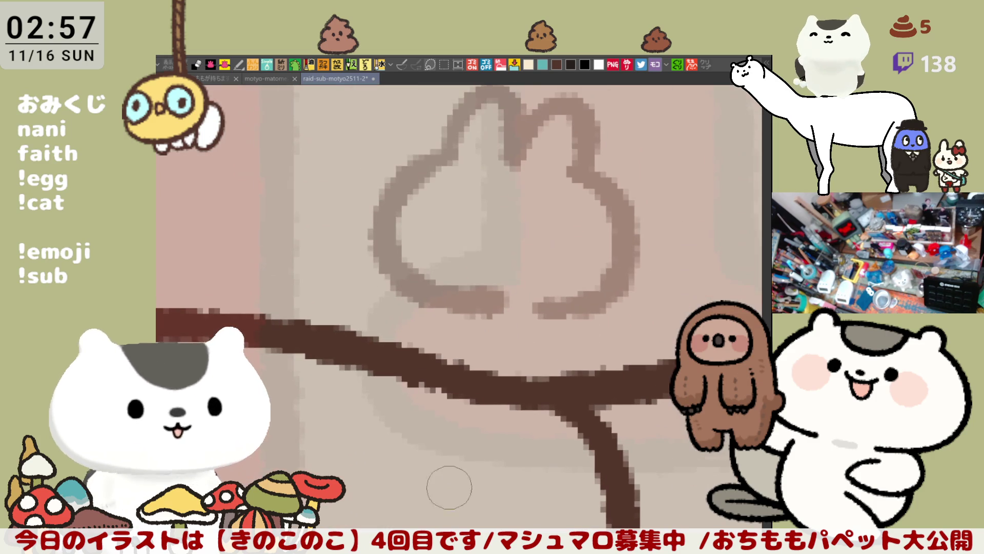
Touch up the bunny sketch's lower outline and centre the view on it
mouse_move(470, 308)
left_mouse_down()
mouse_move(477, 362)
mouse_move(492, 369)
left_mouse_up()
left_click_drag(420, 297, 431, 354)
mouse_move(570, 339)
left_mouse_down()
mouse_move(552, 307)
mouse_move(578, 362)
left_mouse_up()
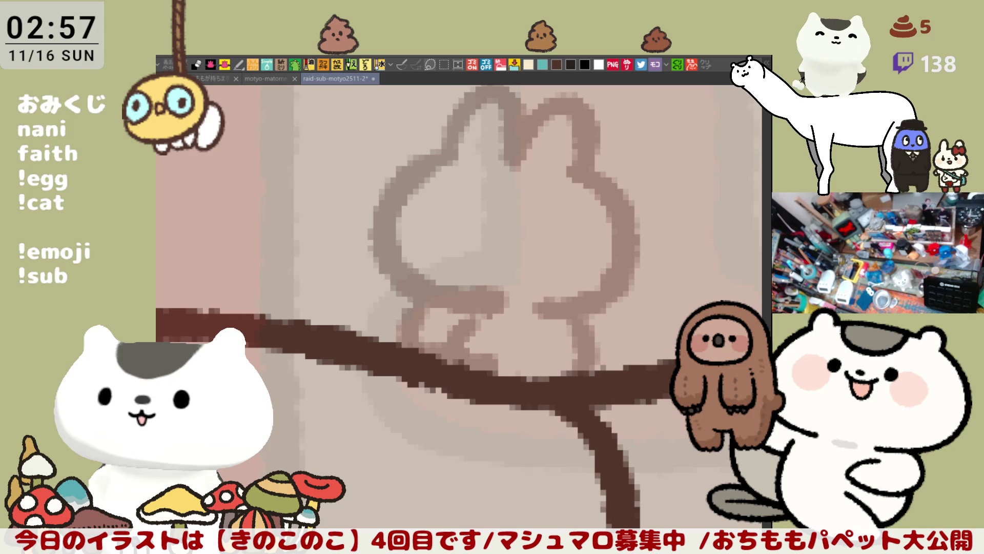
left_click_drag(458, 197, 475, 236)
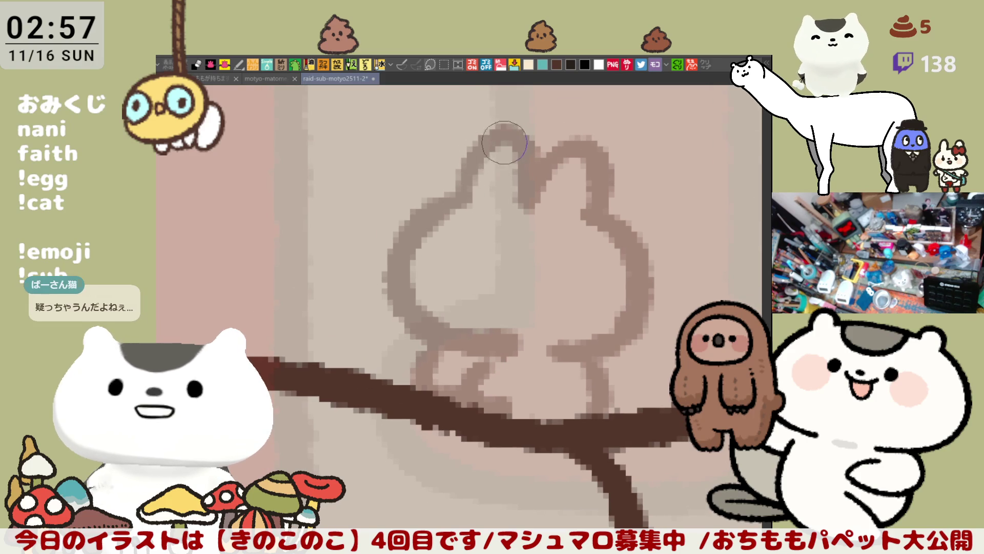
Ink the bunny's left and right ear arches in dark brown, redoing strokes until clean
left_click_drag(511, 131, 465, 204)
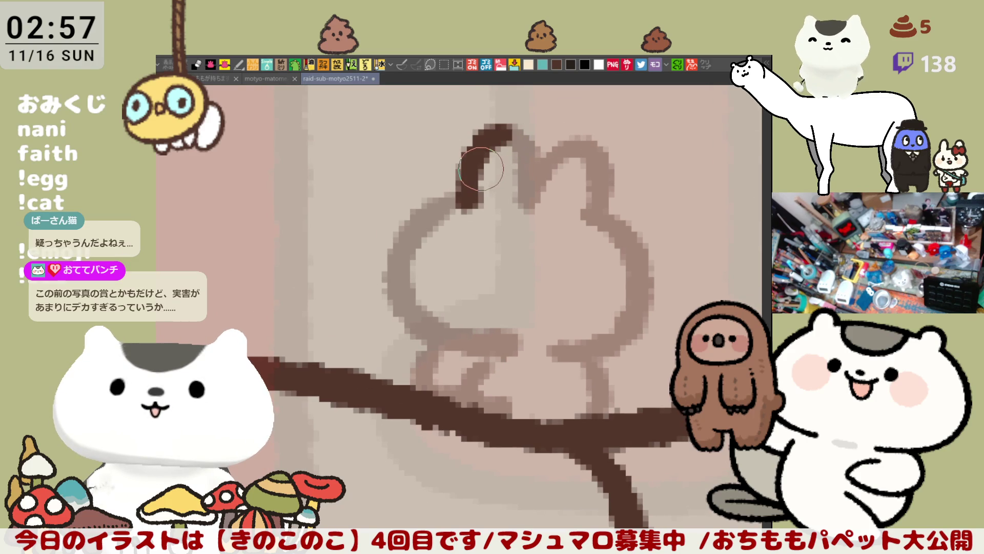
left_click_drag(508, 131, 538, 200)
key("ctrl+z")
key("ctrl+z")
mouse_move(458, 202)
left_mouse_down()
mouse_move(460, 173)
mouse_move(538, 215)
left_mouse_up()
key("ctrl+z")
key("ctrl+z")
mouse_move(460, 208)
left_mouse_down()
mouse_move(514, 143)
mouse_move(538, 216)
left_mouse_up()
key("ctrl+z")
left_click_drag(462, 204, 531, 211)
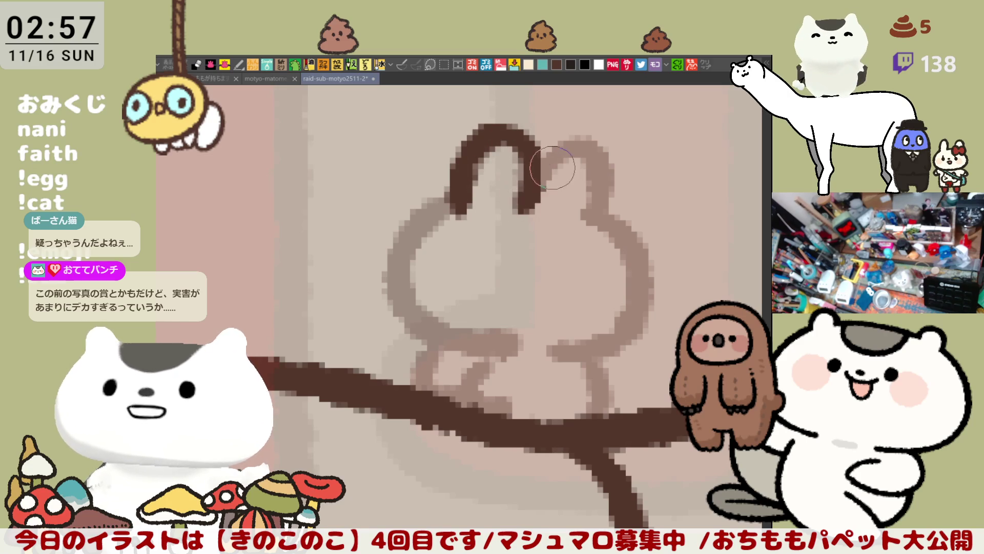
key("ctrl+z")
left_click_drag(461, 204, 521, 204)
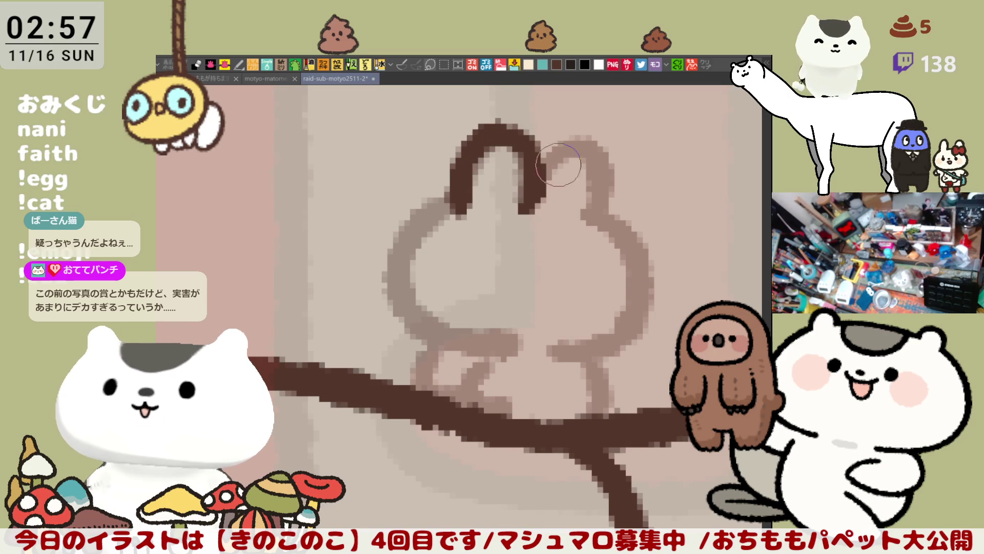
left_click_drag(531, 204, 608, 177)
key("ctrl+z")
mouse_move(526, 204)
left_mouse_down()
mouse_move(599, 202)
mouse_move(607, 220)
left_mouse_up()
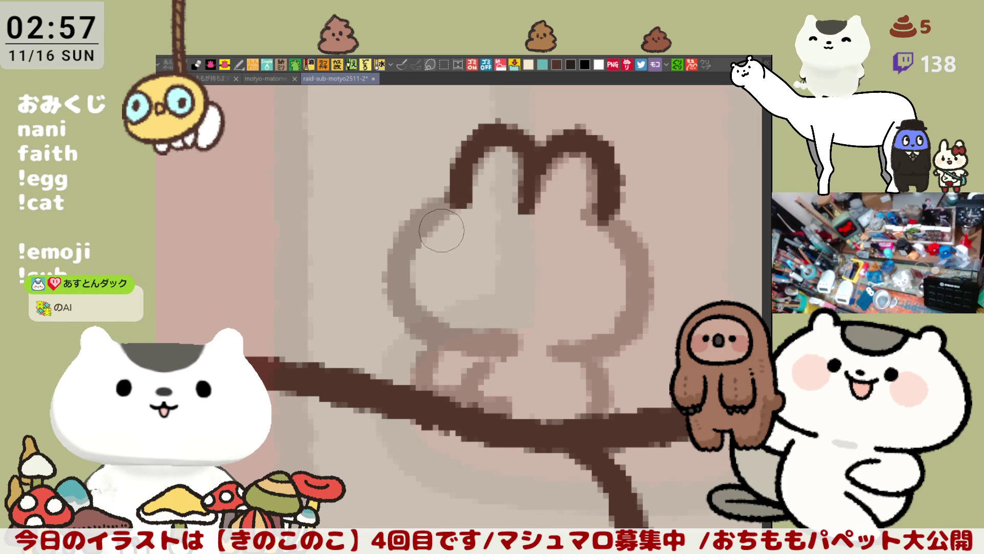
Ink the bunny's left side from ear base to bottom with a cheek bump, after many retries
left_click_drag(457, 204, 408, 316)
key("ctrl+z")
left_click_drag(459, 201, 409, 317)
key("ctrl+z")
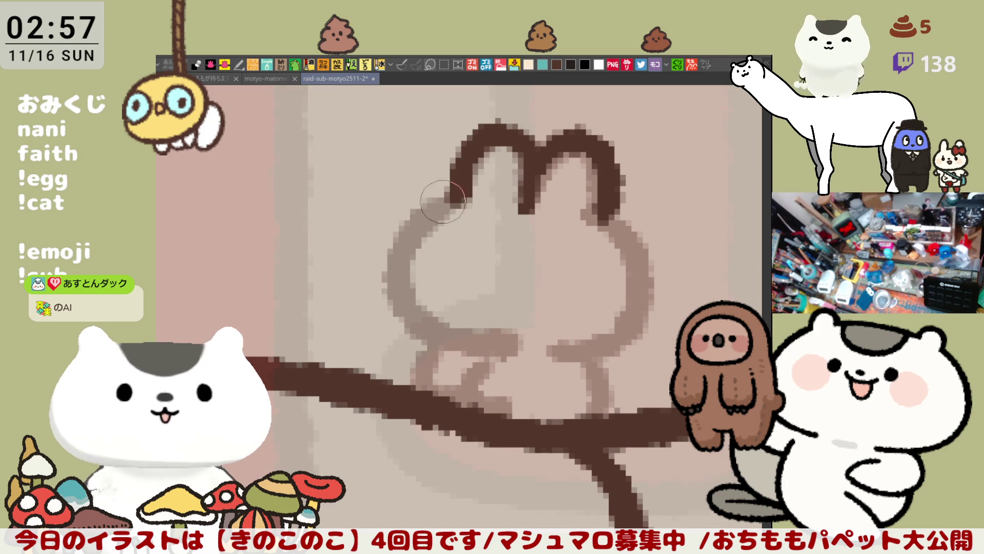
left_click_drag(452, 199, 407, 307)
key("ctrl+z")
left_click_drag(457, 201, 461, 346)
key("ctrl+z")
left_click_drag(458, 196, 473, 346)
key("ctrl+z")
left_click_drag(458, 197, 468, 333)
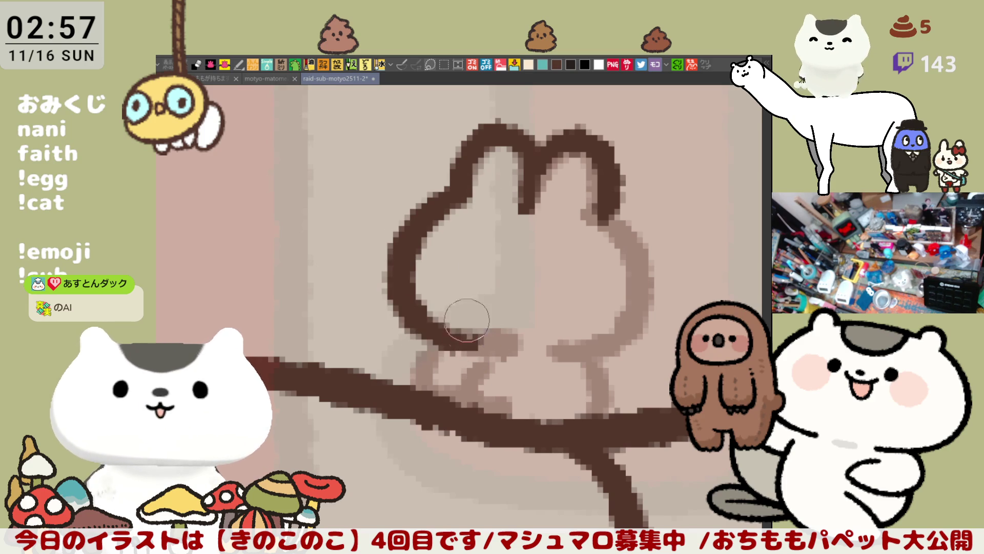
key("ctrl+z")
left_click_drag(458, 199, 462, 346)
key("ctrl+z")
mouse_move(458, 199)
left_mouse_down()
mouse_move(398, 237)
mouse_move(462, 338)
left_mouse_up()
key("ctrl+z")
left_click_drag(458, 198, 456, 308)
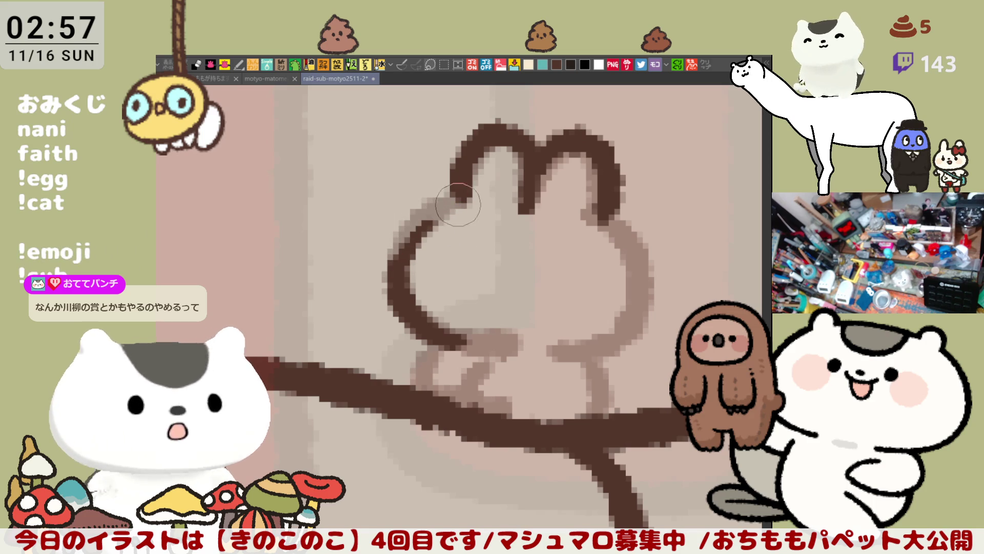
left_click_drag(462, 200, 400, 274)
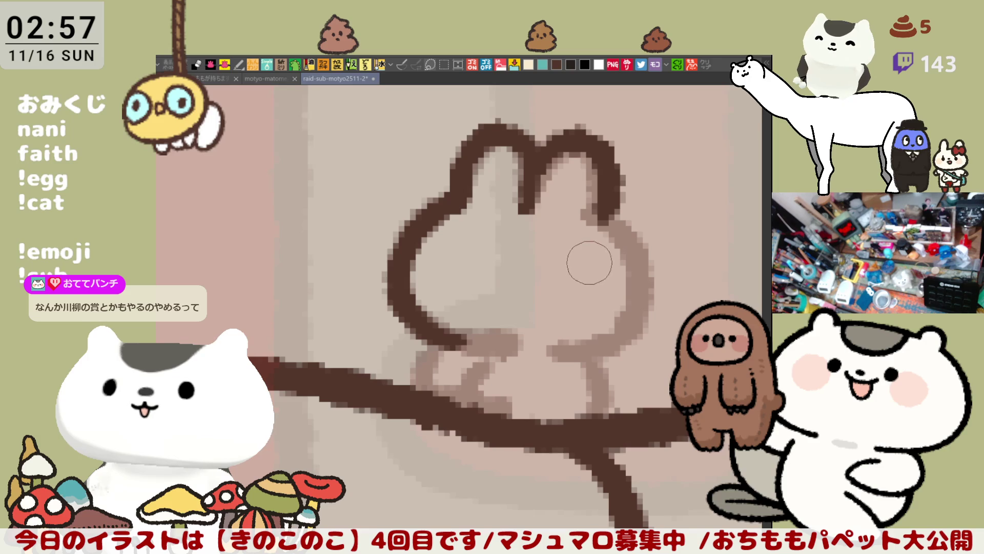
Redraw the bunny's full left outline from top to bottom
mouse_move(607, 289)
left_mouse_down()
mouse_move(613, 254)
mouse_move(469, 261)
left_mouse_up()
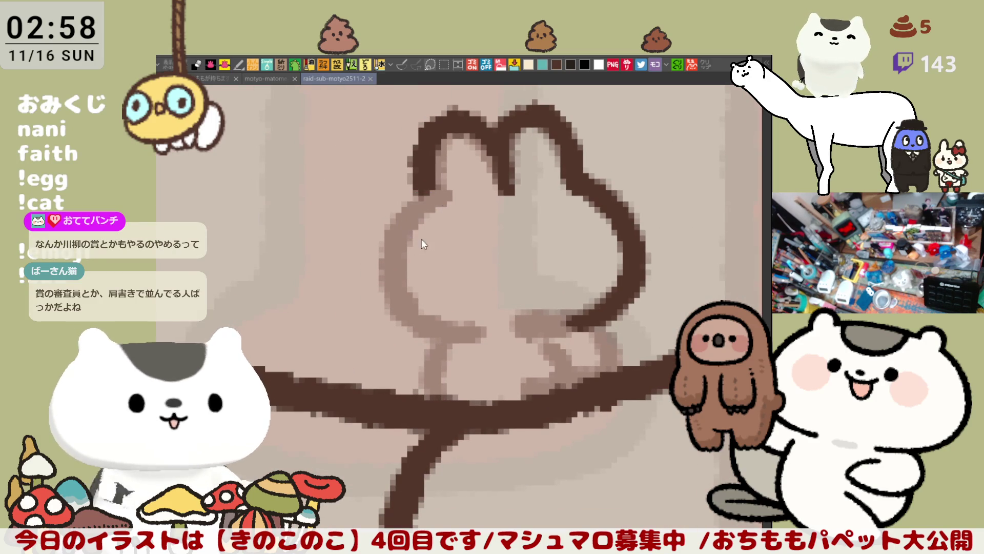
left_click_drag(442, 193, 458, 332)
key("ctrl+z")
left_click_drag(439, 188, 462, 338)
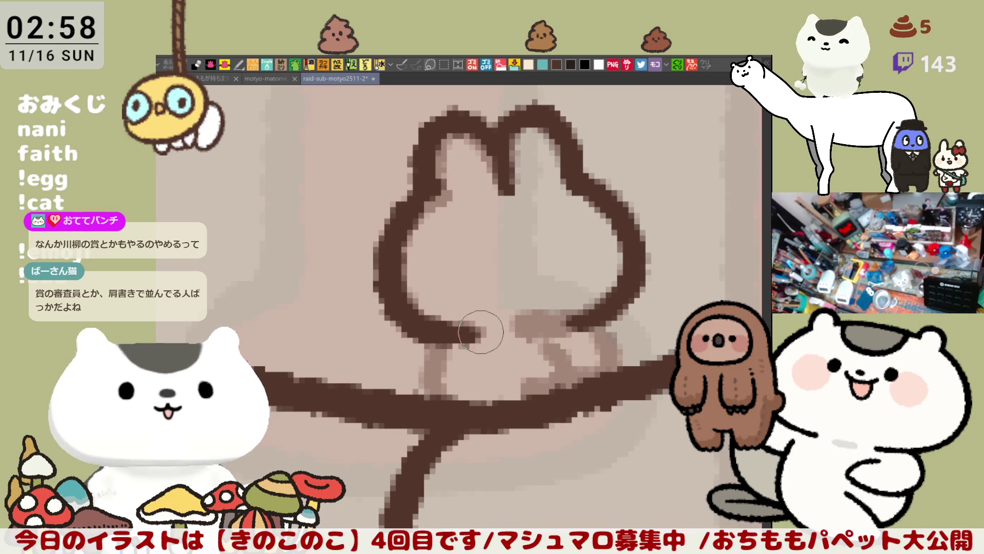
key("ctrl+z")
mouse_move(434, 192)
left_mouse_down()
mouse_move(398, 228)
mouse_move(485, 330)
left_mouse_up()
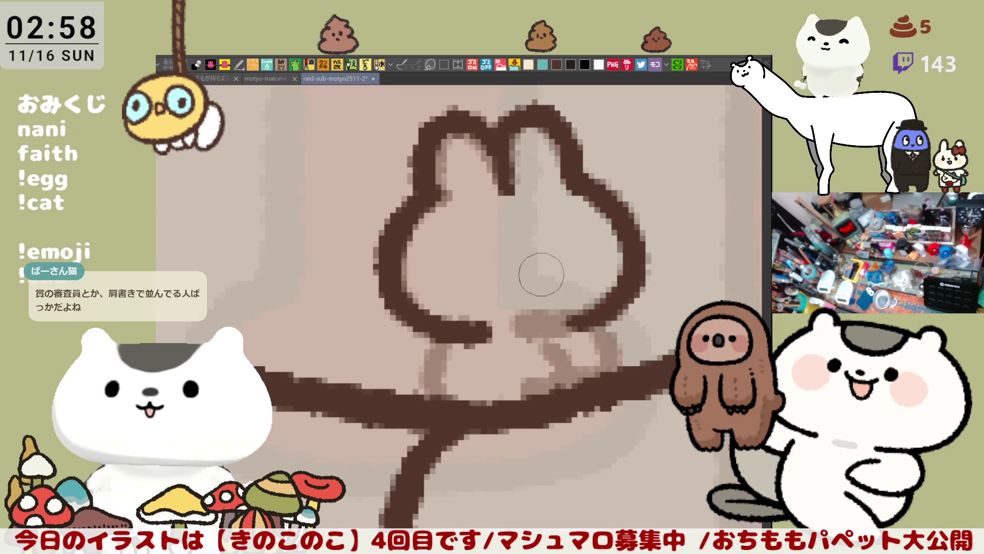
Ink the bunny's lower body, right leg and feet, closing gaps against the cat's outline
left_click_drag(540, 274, 477, 255)
left_click_drag(623, 280, 550, 287)
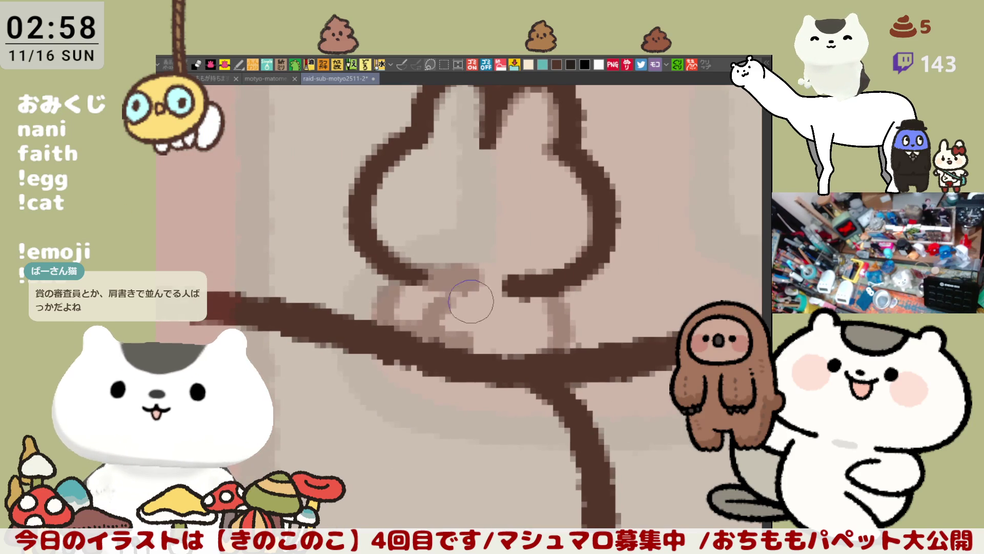
mouse_move(463, 342)
left_mouse_down()
mouse_move(430, 300)
mouse_move(416, 339)
left_mouse_up()
left_click_drag(539, 284, 565, 350)
mouse_move(489, 361)
left_mouse_down()
mouse_move(498, 336)
mouse_move(493, 358)
mouse_move(509, 383)
mouse_move(538, 358)
left_mouse_up()
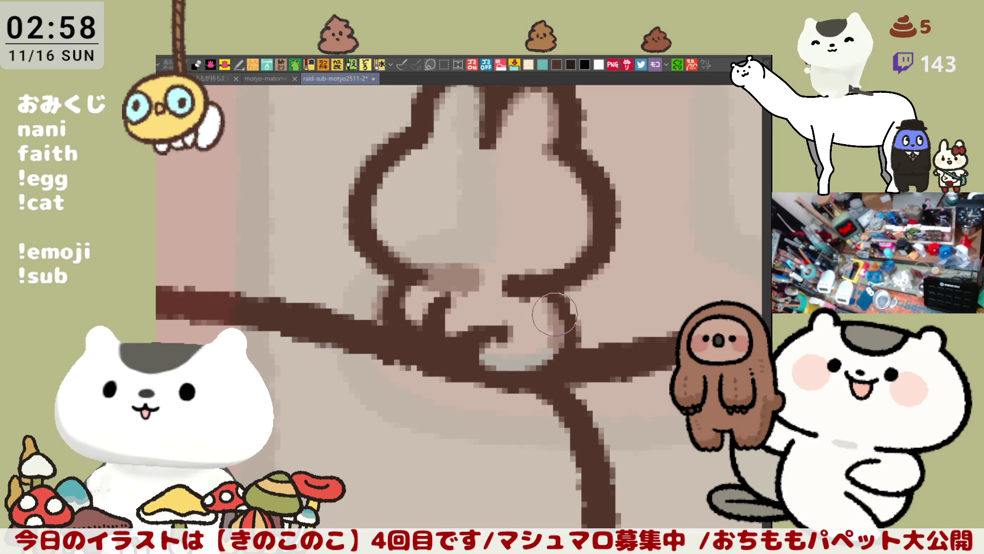
left_click_drag(560, 294, 549, 343)
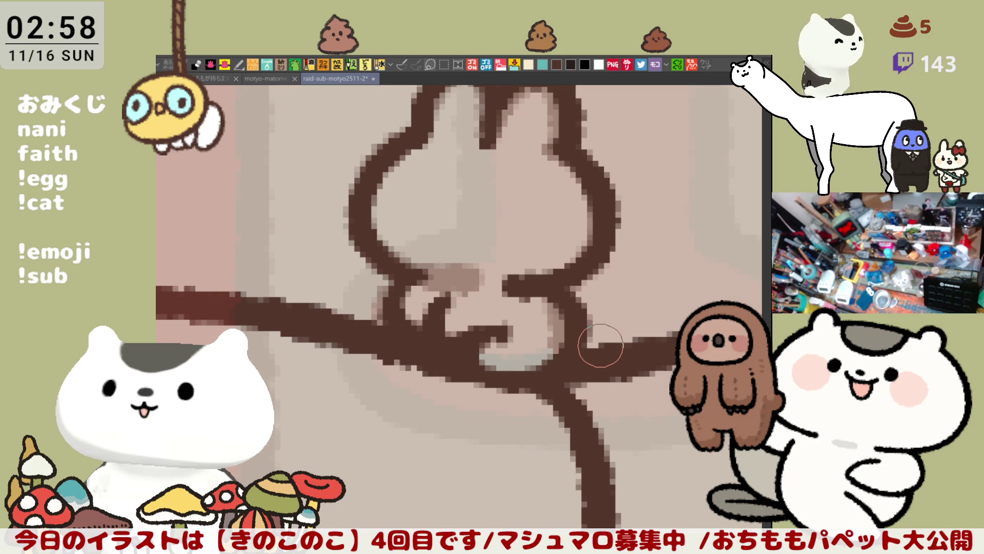
left_click_drag(459, 326, 446, 348)
scroll(454, 343, "down", 5)
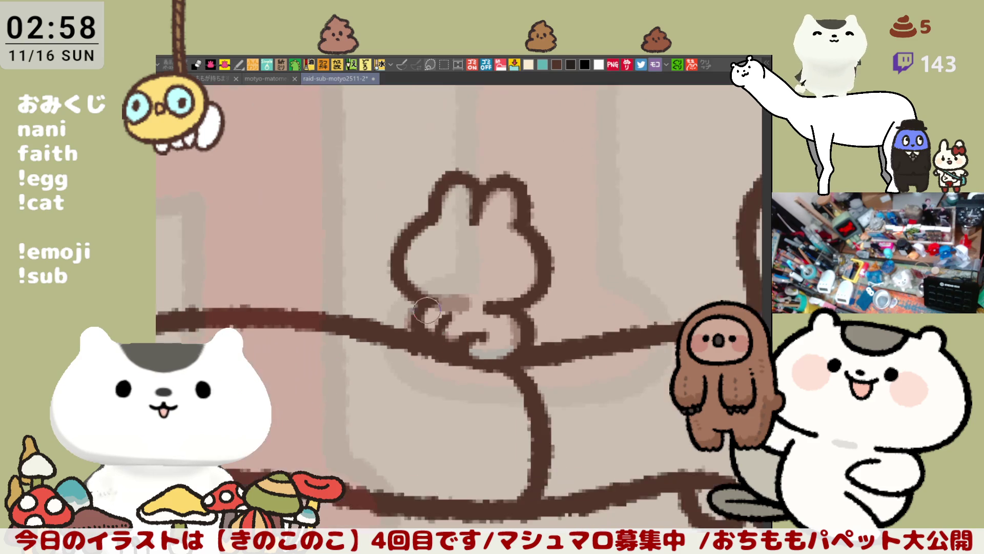
scroll(477, 338, "down", 5)
scroll(500, 332, "down", 2)
scroll(502, 332, "up", 4)
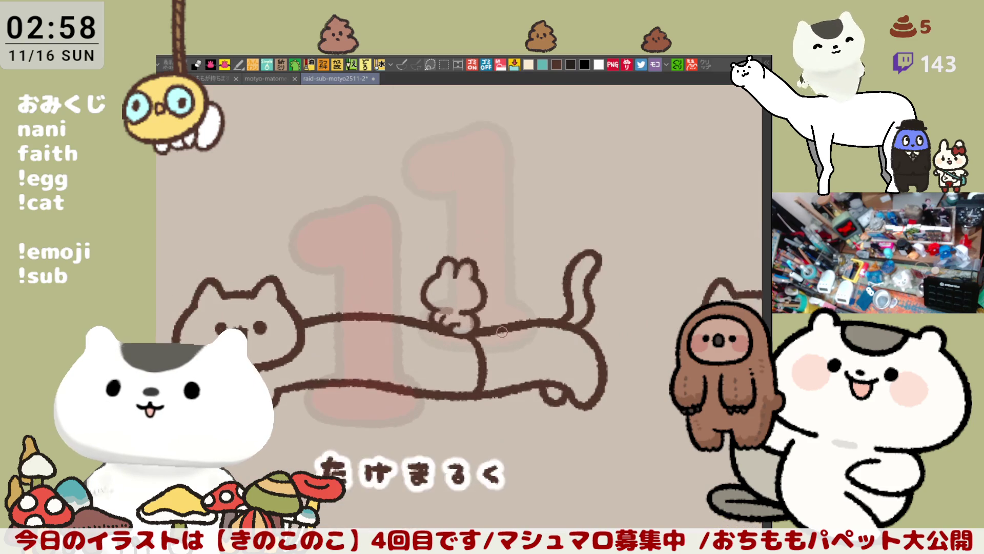
scroll(502, 332, "up", 4)
scroll(501, 331, "up", 4)
left_click_drag(493, 317, 521, 322)
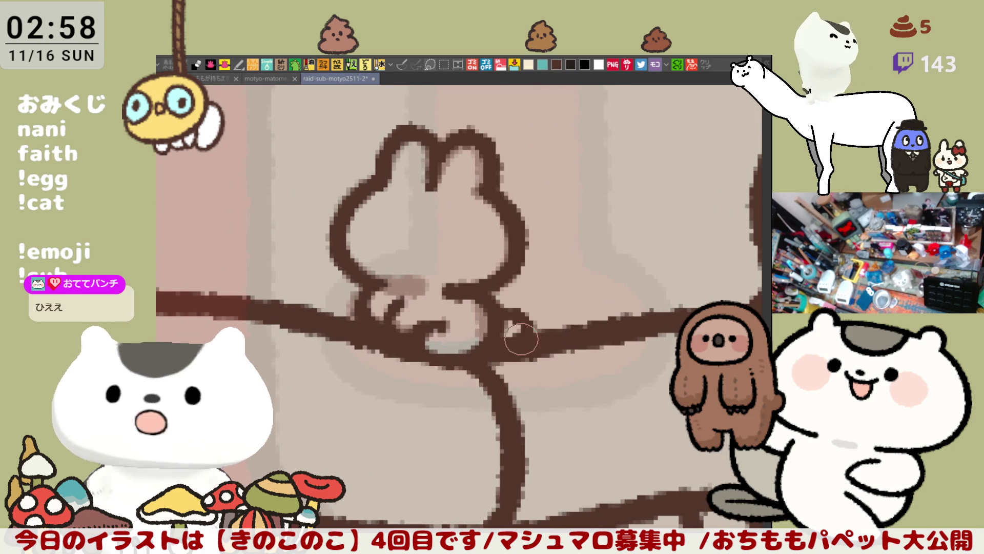
left_click_drag(522, 318, 531, 331)
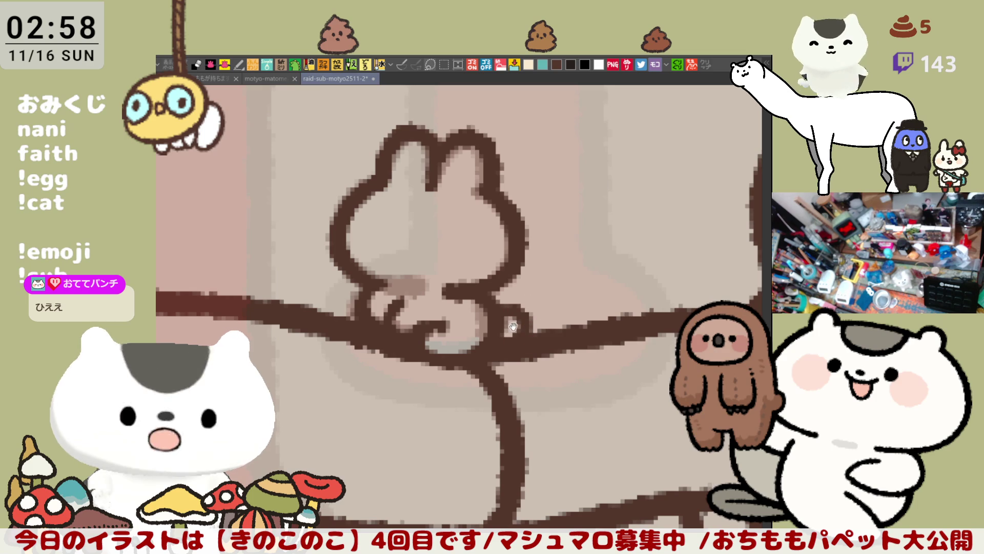
scroll(507, 316, "up", 1)
scroll(503, 299, "down", 2)
scroll(504, 299, "up", 5)
mouse_move(343, 306)
left_mouse_down()
mouse_move(421, 359)
mouse_move(400, 324)
mouse_move(453, 327)
left_mouse_up()
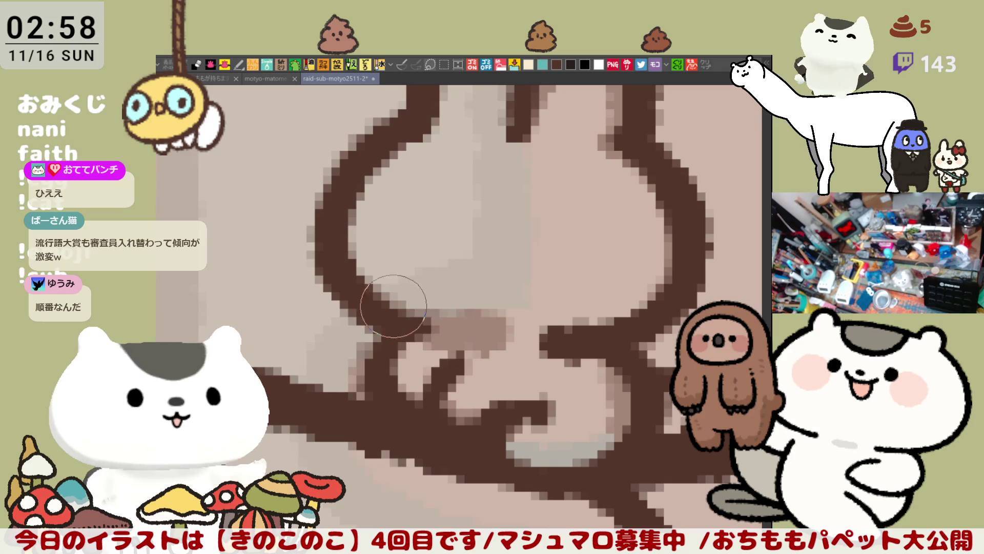
scroll(466, 339, "down", 2)
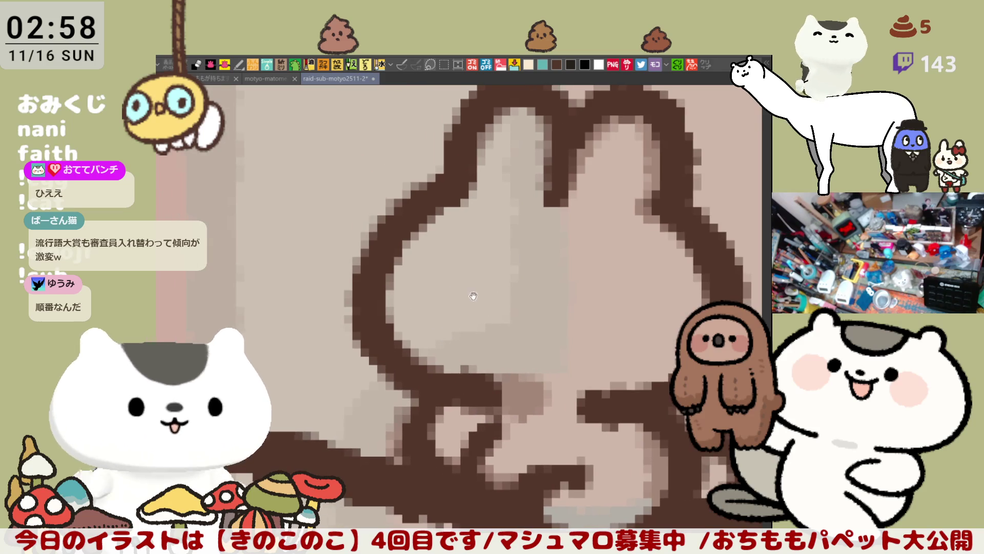
scroll(431, 277, "up", 2)
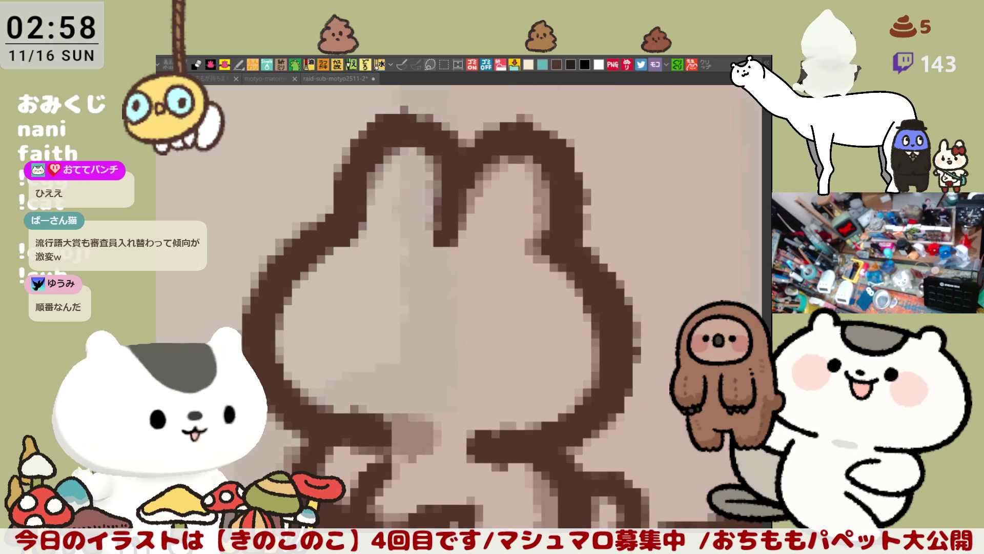
Dab in the bunny's two dark brown eyes
left_click(386, 302)
key("ctrl+z")
left_click_drag(381, 308, 384, 316)
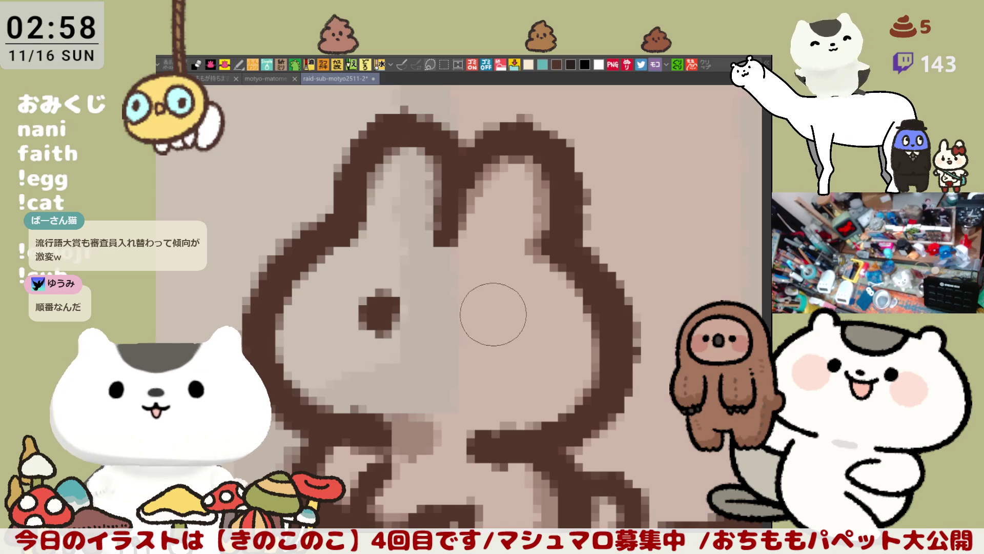
left_click_drag(489, 317, 495, 326)
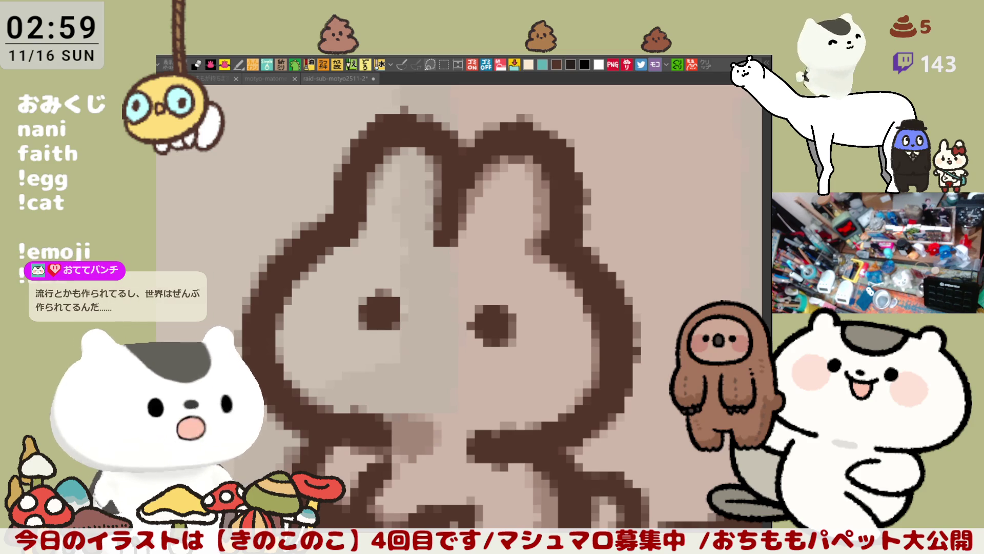
Add a pink nose with dark touch-ups, then thicken the left ear outline
left_click(434, 319)
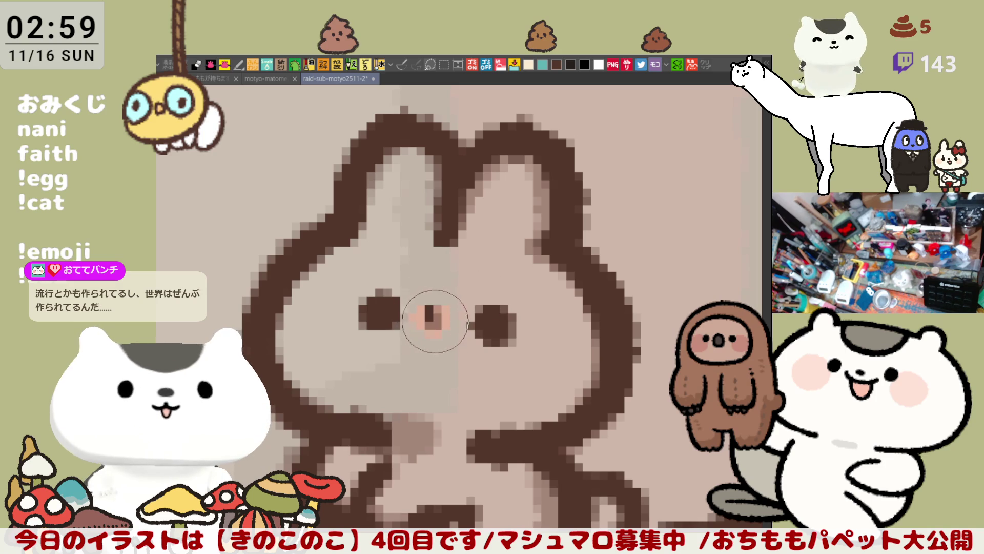
left_click(433, 316)
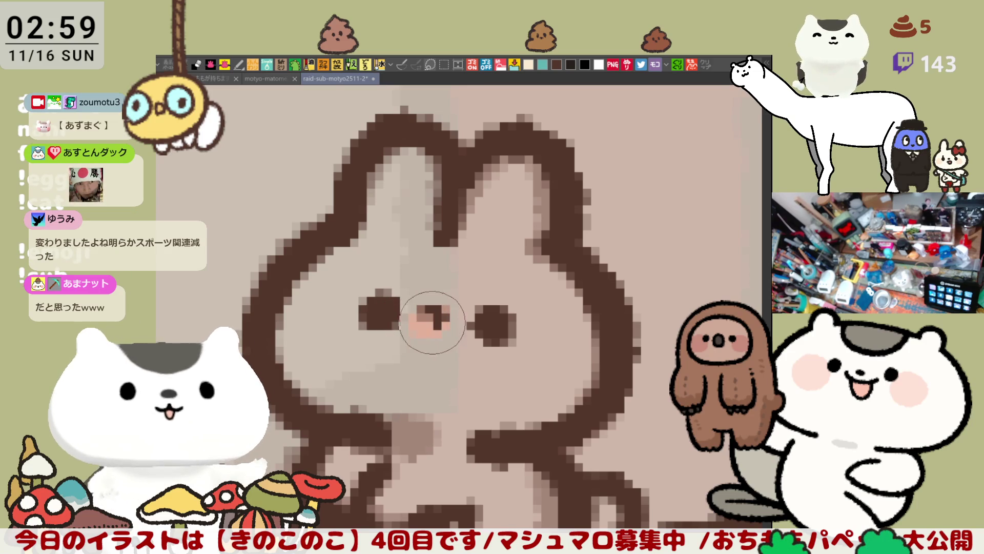
left_click(431, 314)
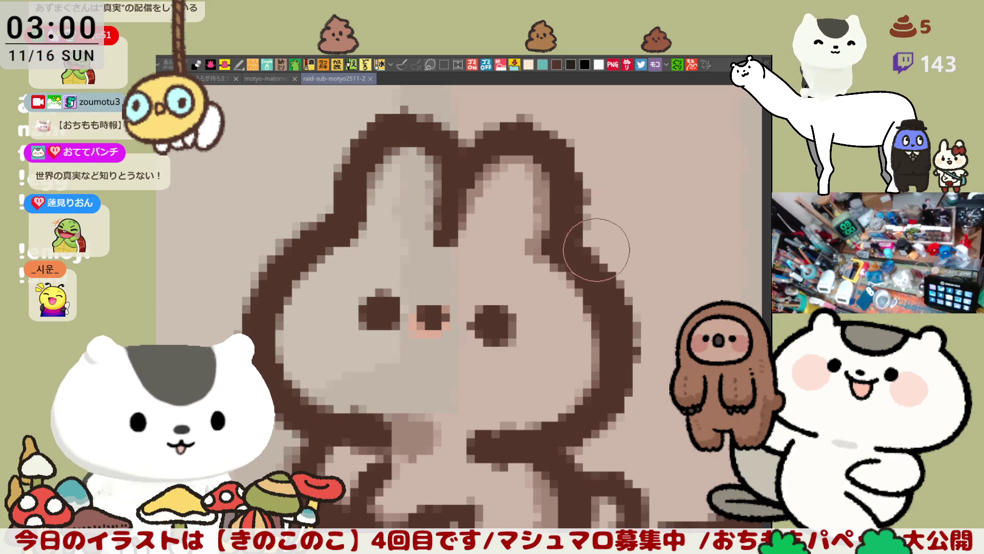
left_click_drag(375, 171, 357, 200)
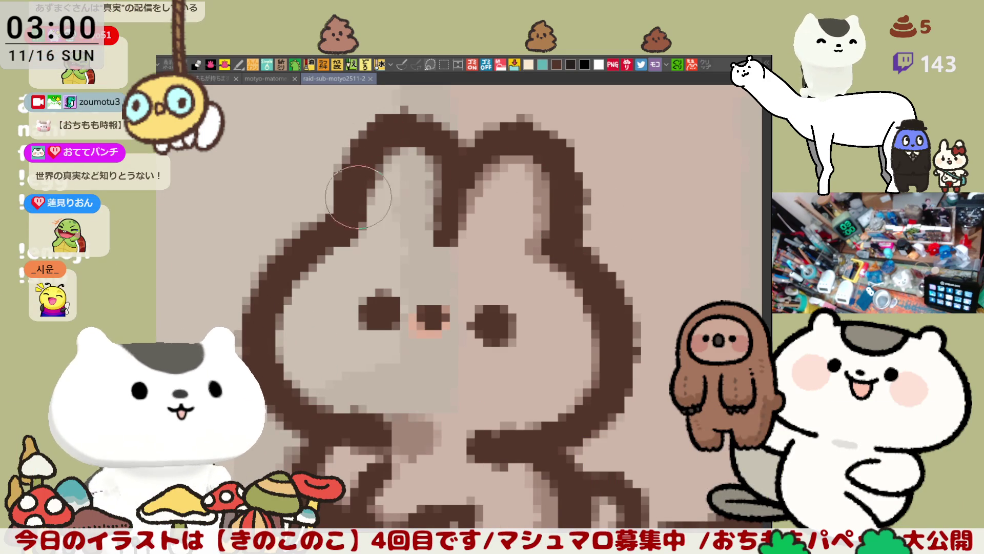
scroll(370, 197, "down", 1)
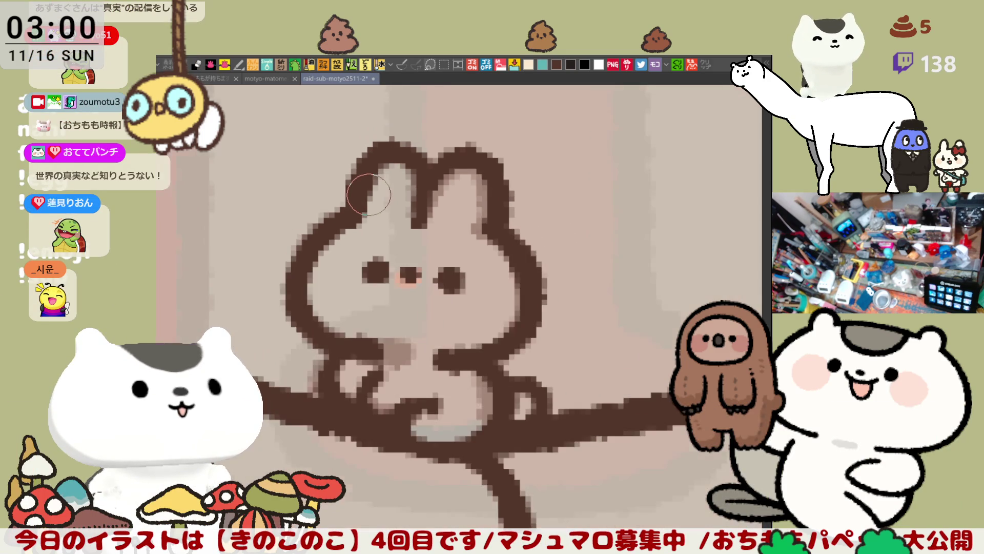
scroll(369, 196, "down", 1)
scroll(369, 196, "down", 1)
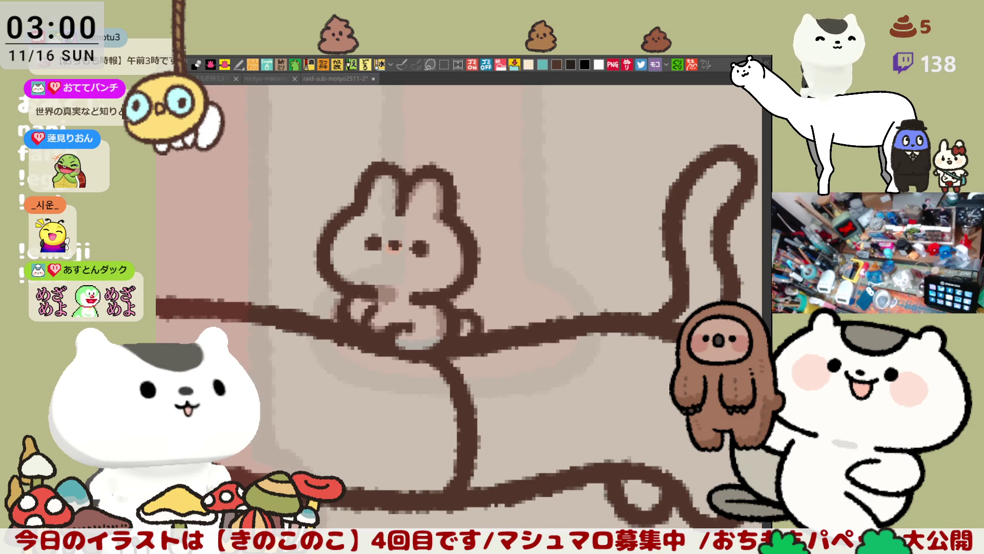
Draw the cap arc over the cat's head with a brim loop at its right side, redoing until right
key("ctrl+Tab")
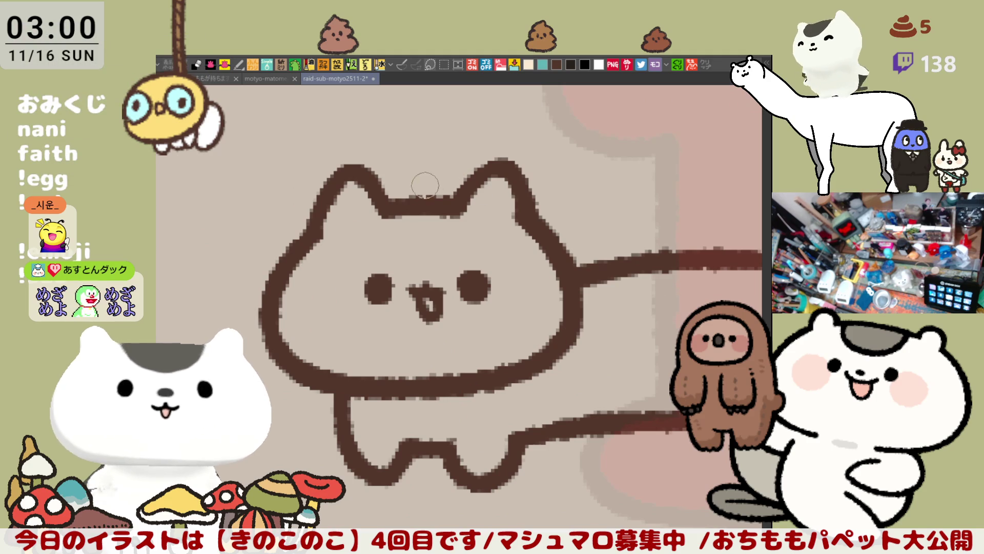
left_click_drag(371, 187, 463, 180)
key("ctrl+z")
left_click_drag(377, 177, 462, 165)
key("ctrl+z")
left_click_drag(376, 184, 471, 183)
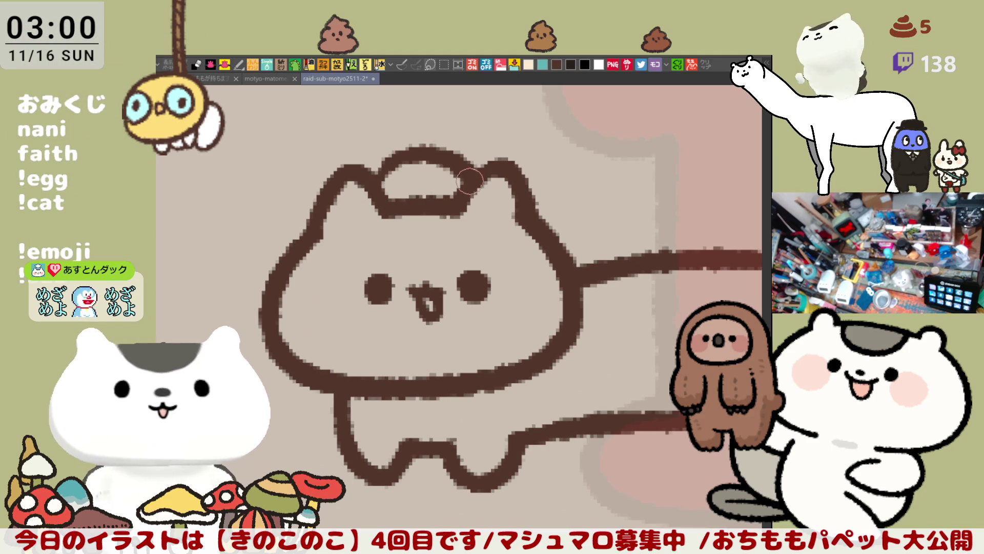
left_click_drag(543, 187, 541, 221)
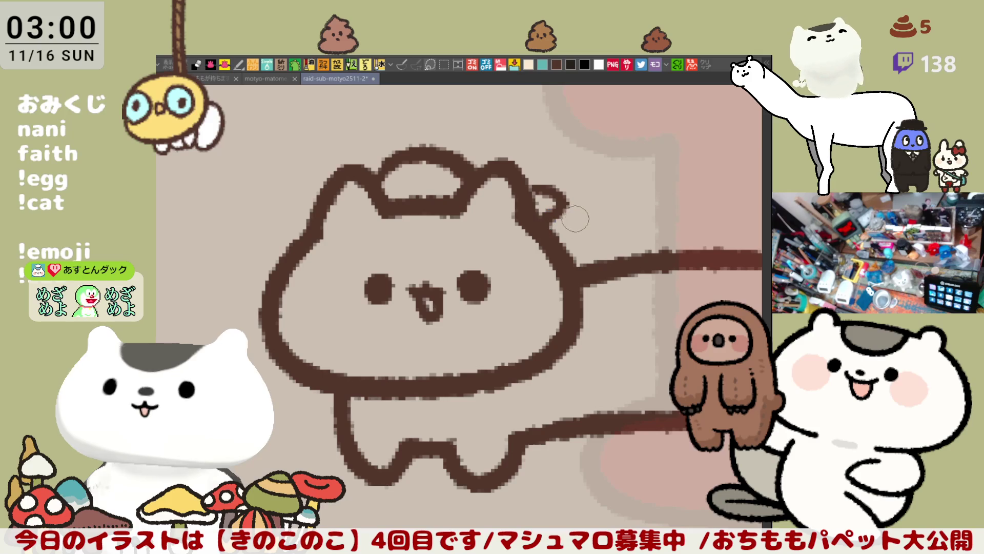
key("ctrl+z")
key("ctrl+z")
mouse_move(477, 173)
left_mouse_down()
mouse_move(388, 168)
mouse_move(368, 185)
left_mouse_up()
mouse_move(531, 191)
left_mouse_down()
mouse_move(548, 219)
mouse_move(533, 184)
left_mouse_up()
key("ctrl+z")
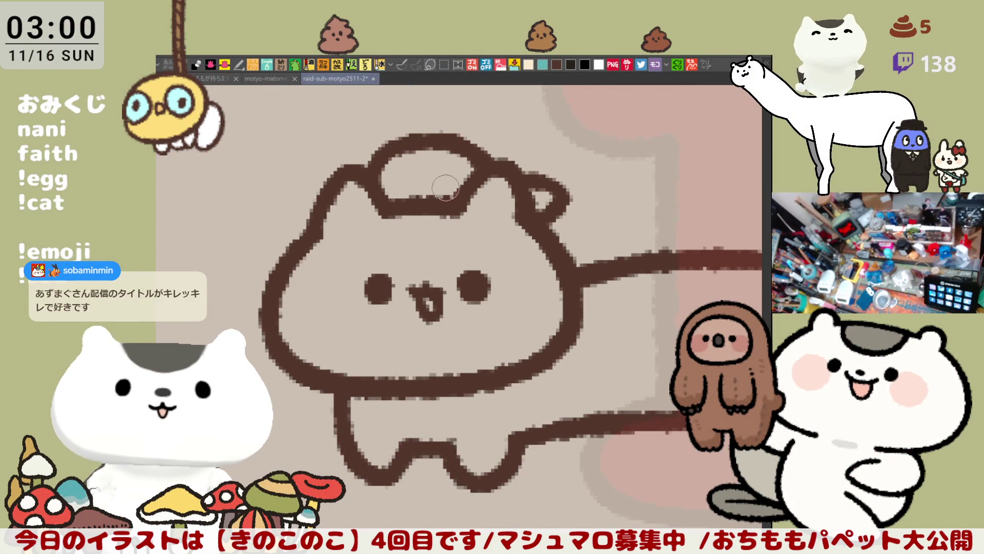
Add a small oval mark on the cap top and connect its bump to the right loop
mouse_move(409, 174)
left_mouse_down()
mouse_move(446, 169)
mouse_move(411, 185)
left_mouse_up()
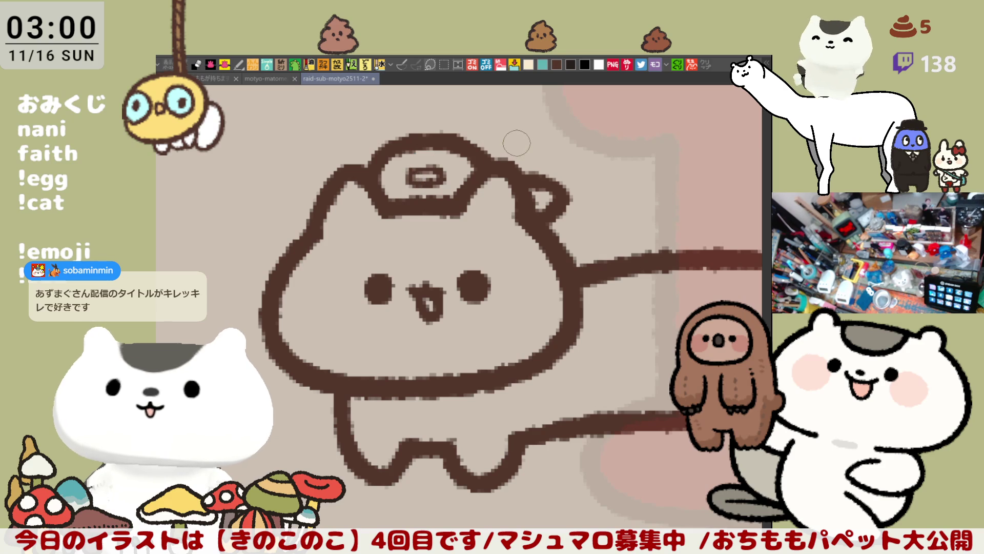
left_click_drag(504, 163, 545, 195)
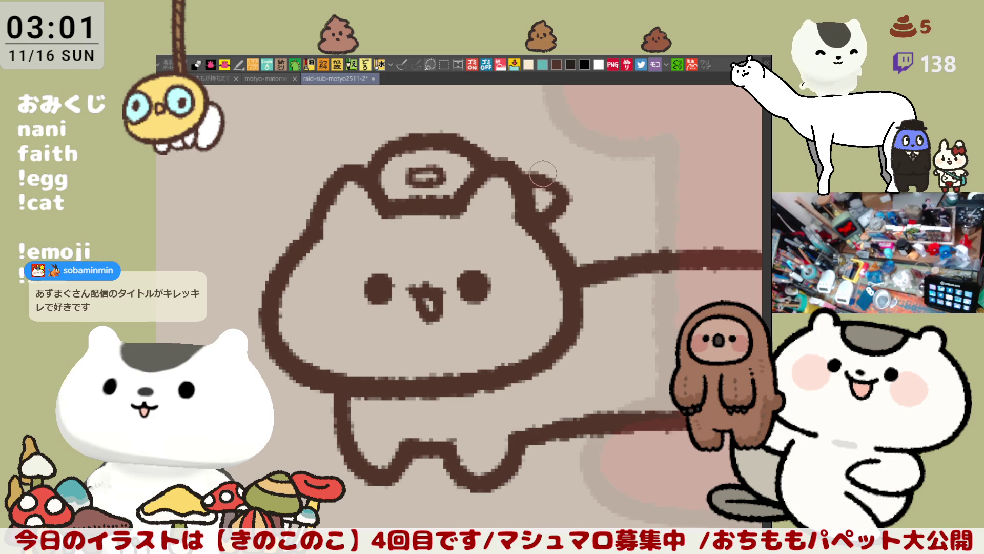
scroll(523, 192, "down", 3)
scroll(523, 193, "down", 3)
scroll(523, 193, "down", 2)
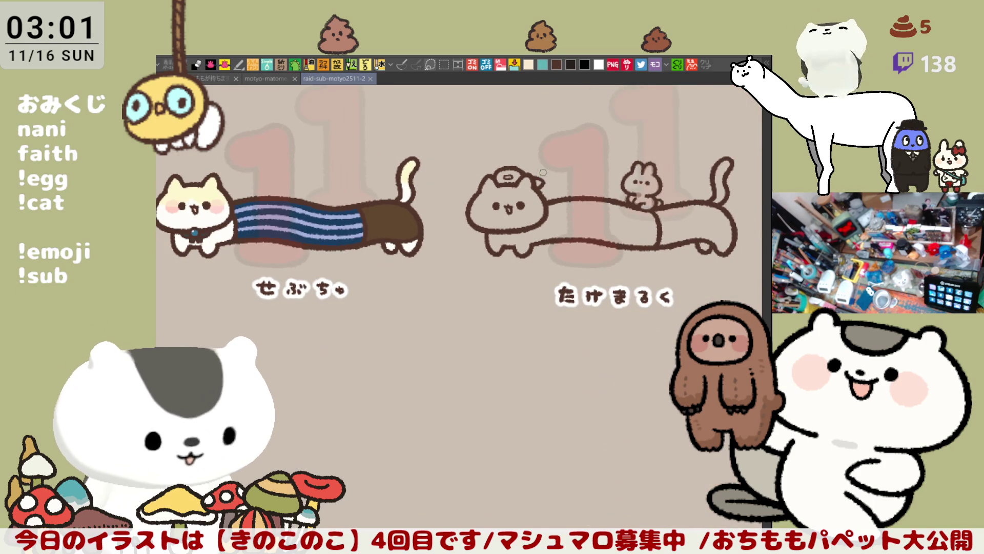
Save the drawing and centre the view on the long cat
key("ctrl+s")
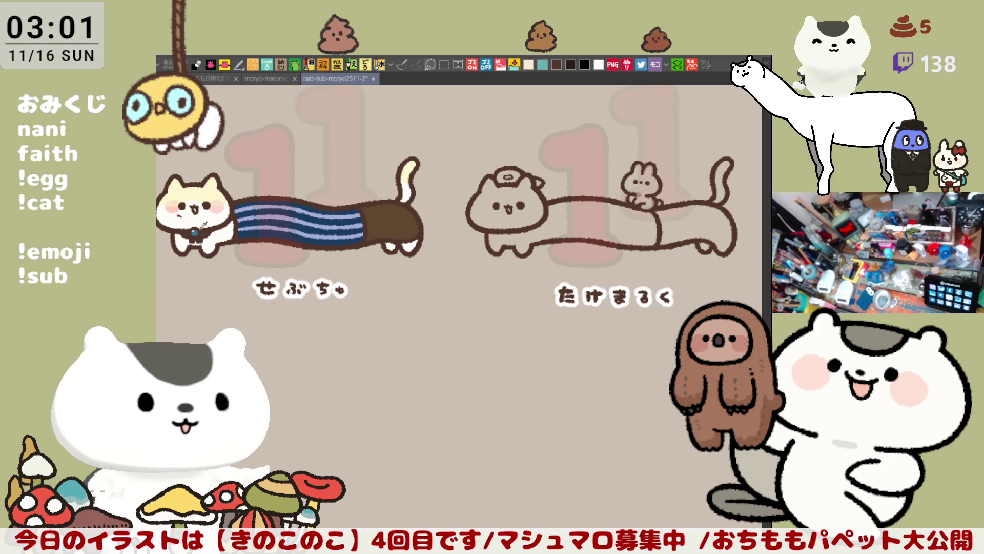
left_click_drag(490, 242, 539, 289)
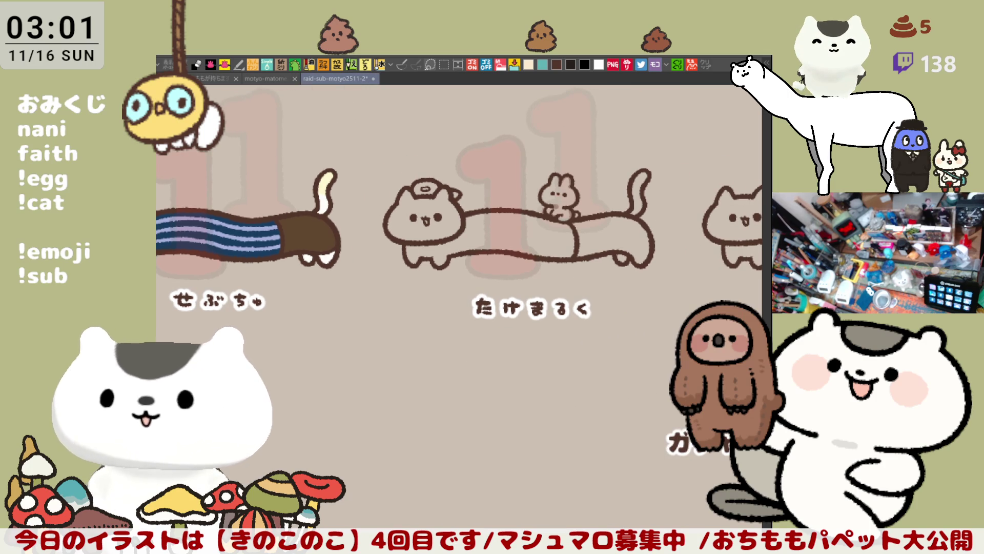
left_click_drag(562, 408, 522, 429)
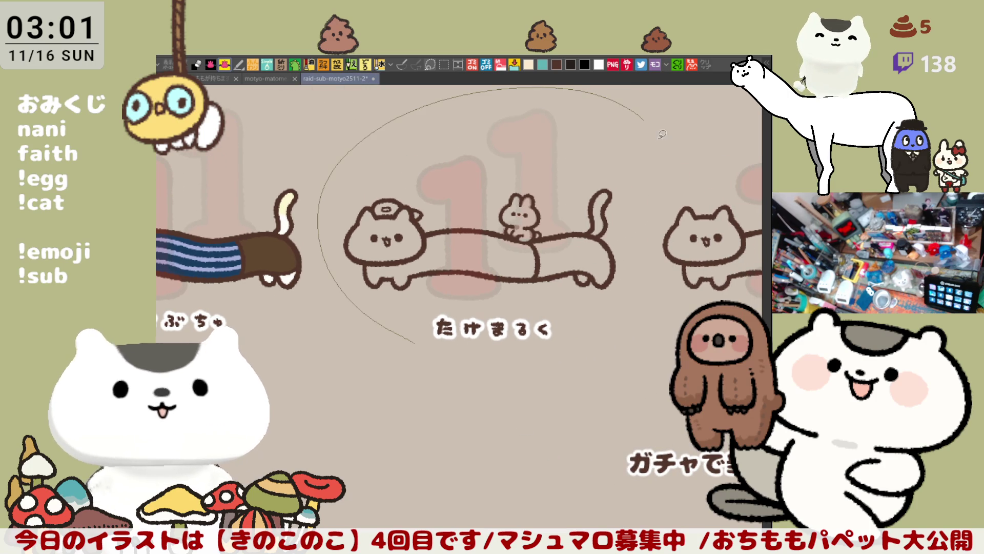
Fill the cat and bunny white, the long body blue and the rear section black
left_click(592, 327)
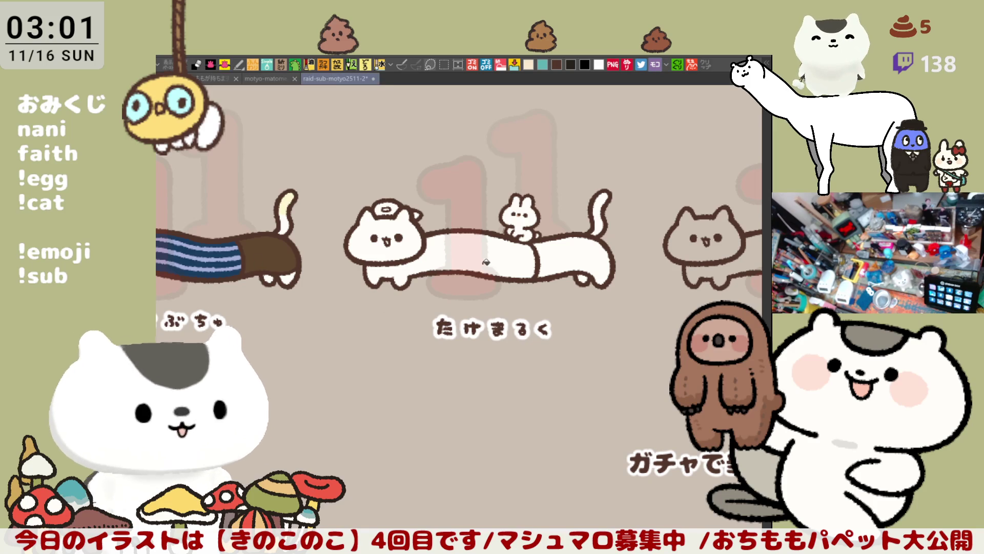
left_click(453, 257)
left_click(577, 259)
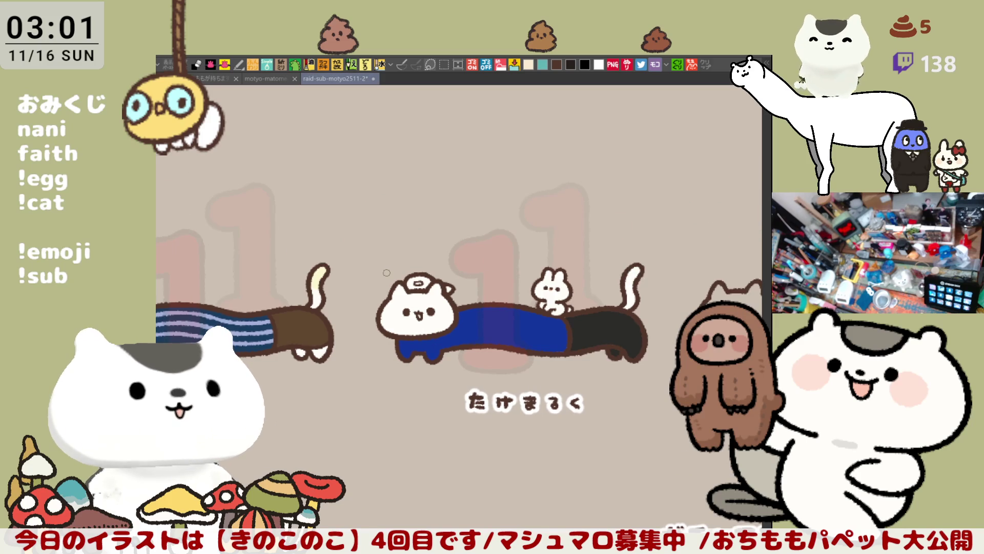
scroll(401, 271, "up", 5)
scroll(431, 285, "up", 5)
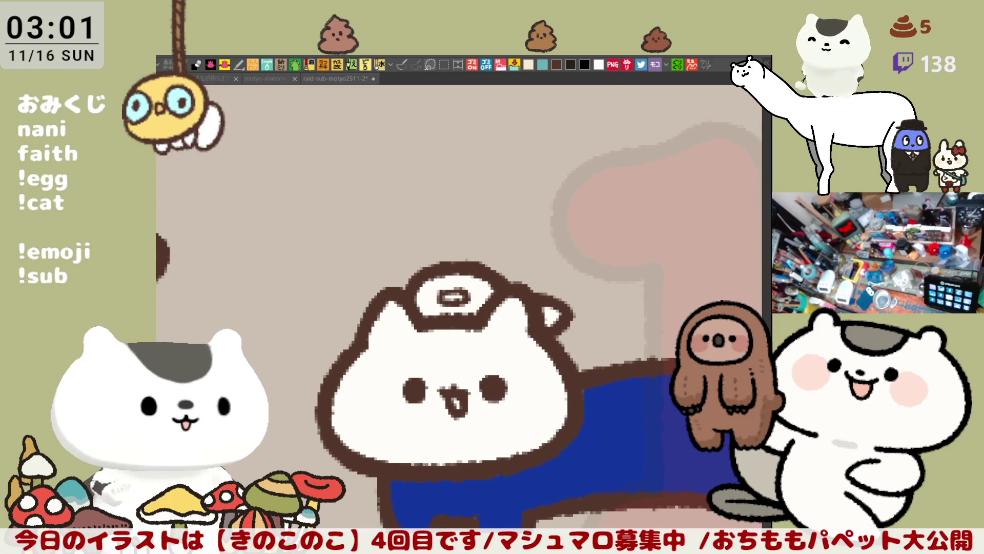
Fill the cap dark brown, draw a wavy reddish hairline and fill the hair above it
left_click(476, 281)
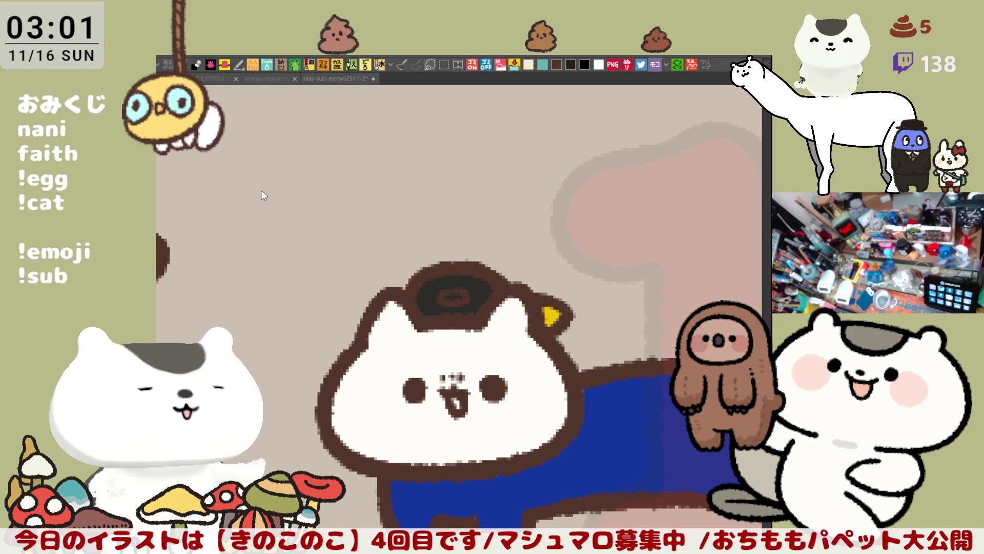
left_click_drag(365, 360, 476, 349)
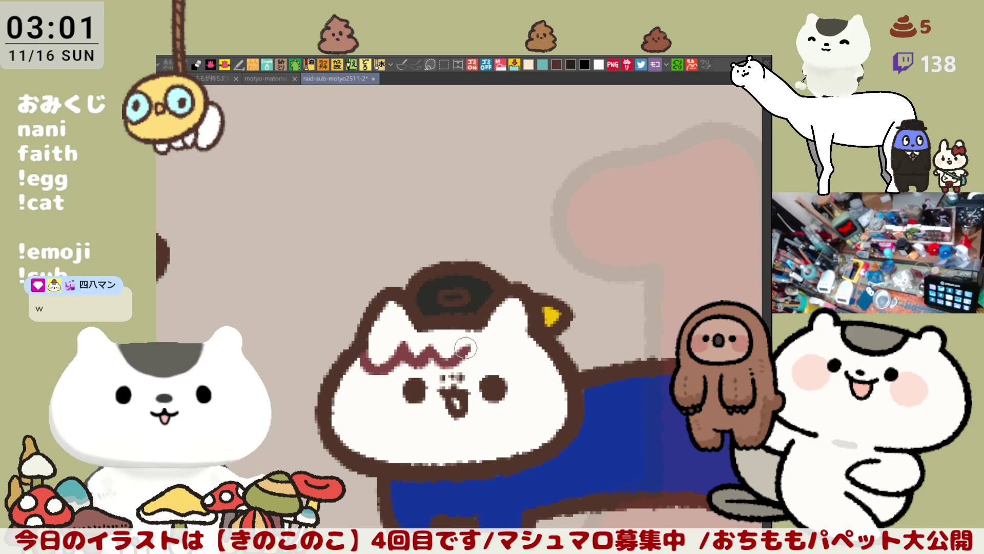
left_click_drag(464, 346, 543, 342)
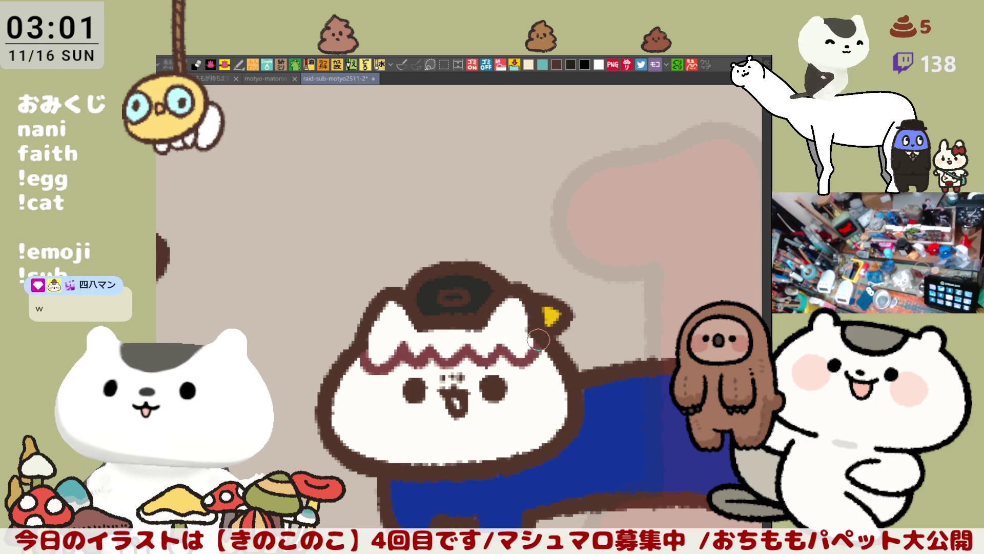
left_click(462, 323)
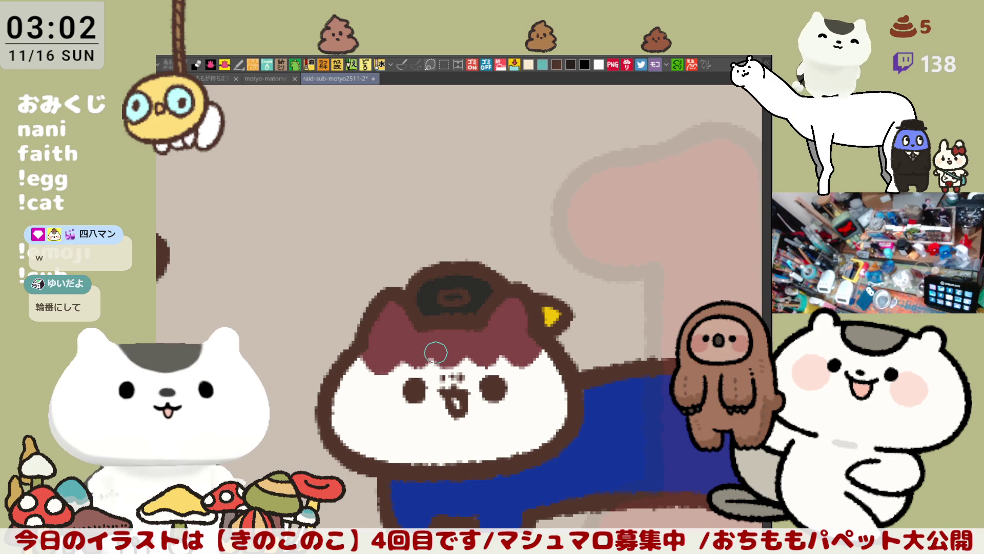
scroll(436, 353, "down", 2)
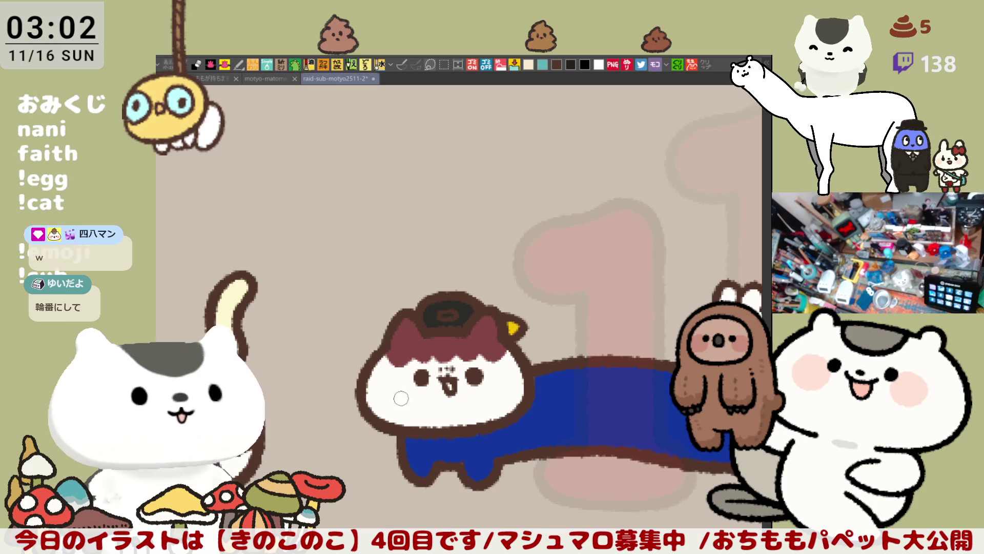
scroll(465, 352, "down", 3)
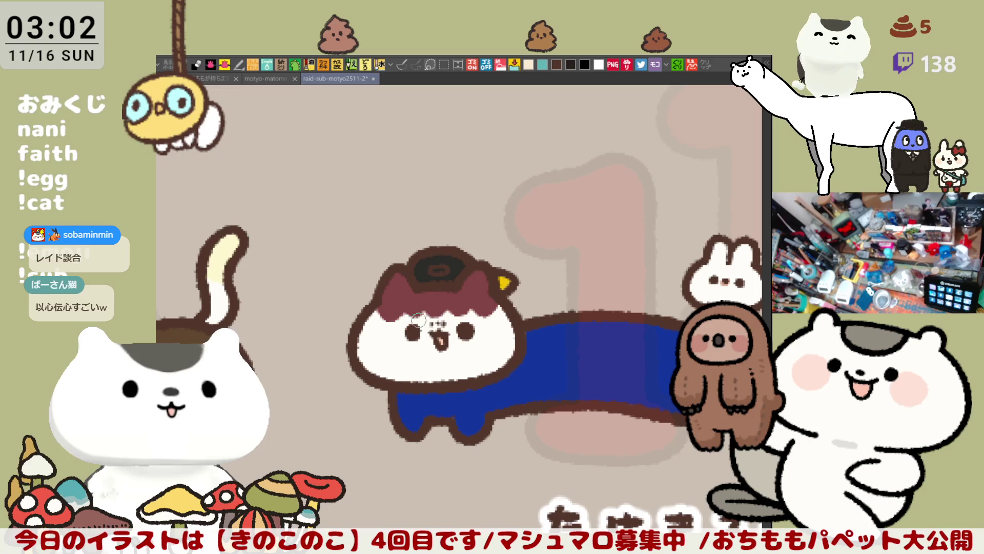
Airbrush soft pink blush onto the left and right cheeks
left_click_drag(390, 333, 395, 342)
mouse_move(477, 332)
left_mouse_down()
mouse_move(482, 345)
mouse_move(477, 331)
left_mouse_up()
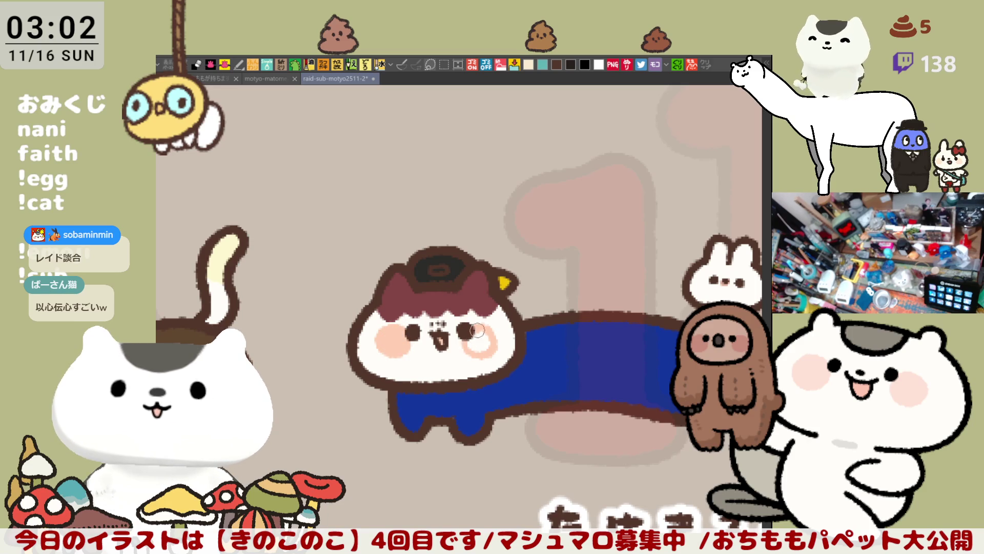
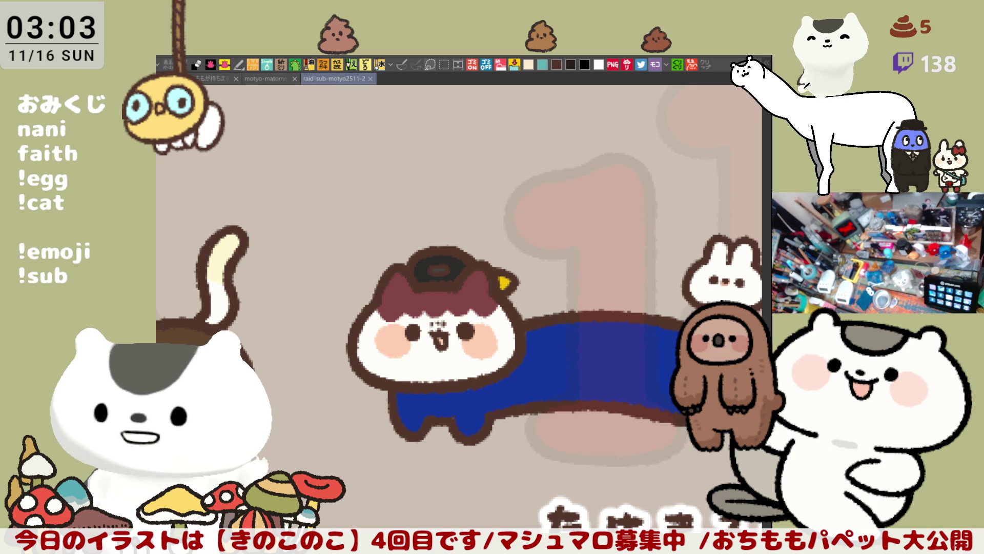
scroll(429, 283, "down", 2)
scroll(429, 283, "up", 1)
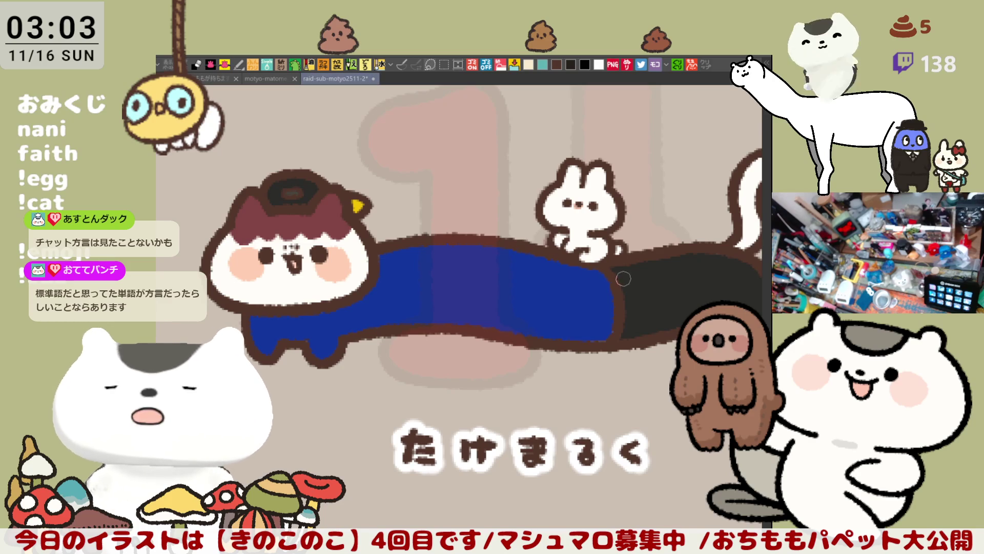
Fill the small white bunny on the long character's back with black
left_click(564, 237)
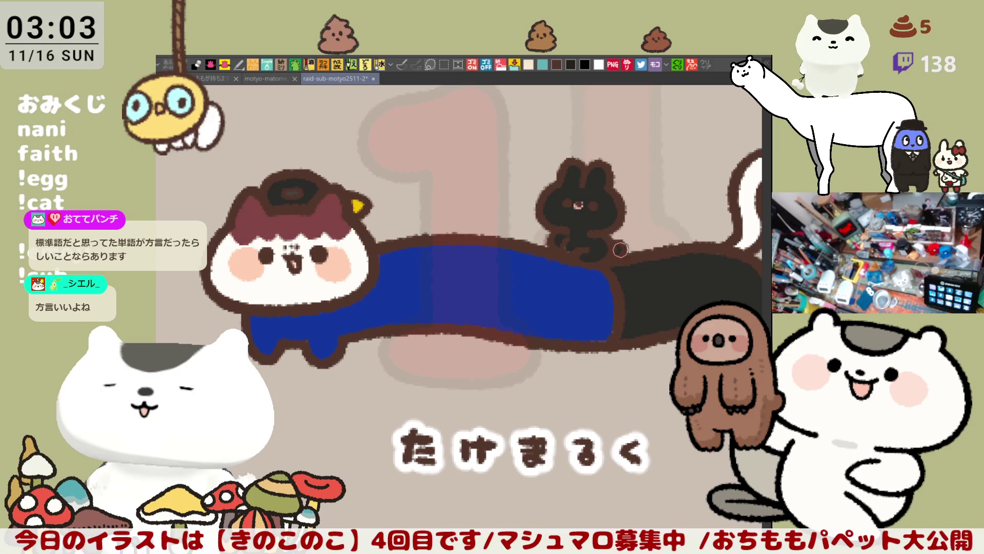
scroll(619, 251, "down", 1)
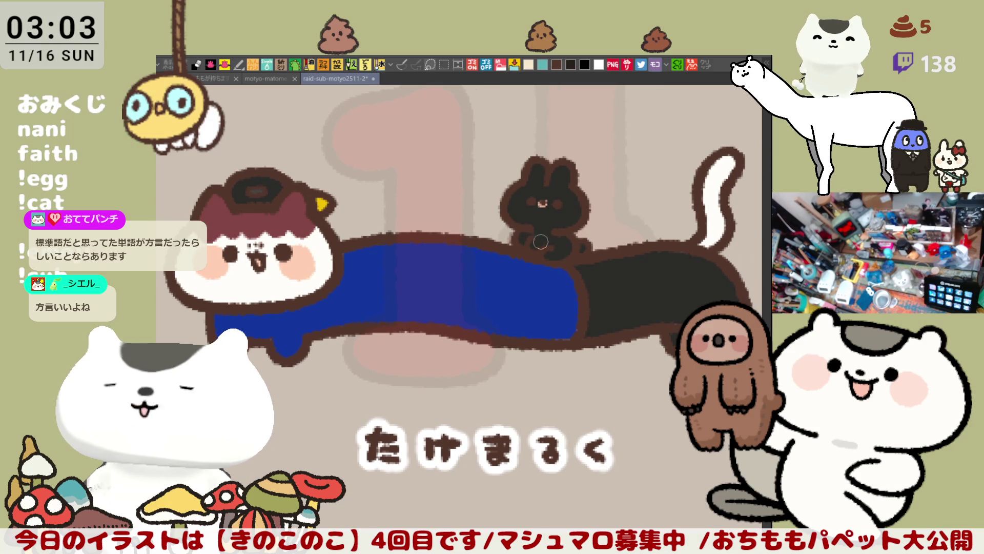
scroll(588, 282, "up", 3)
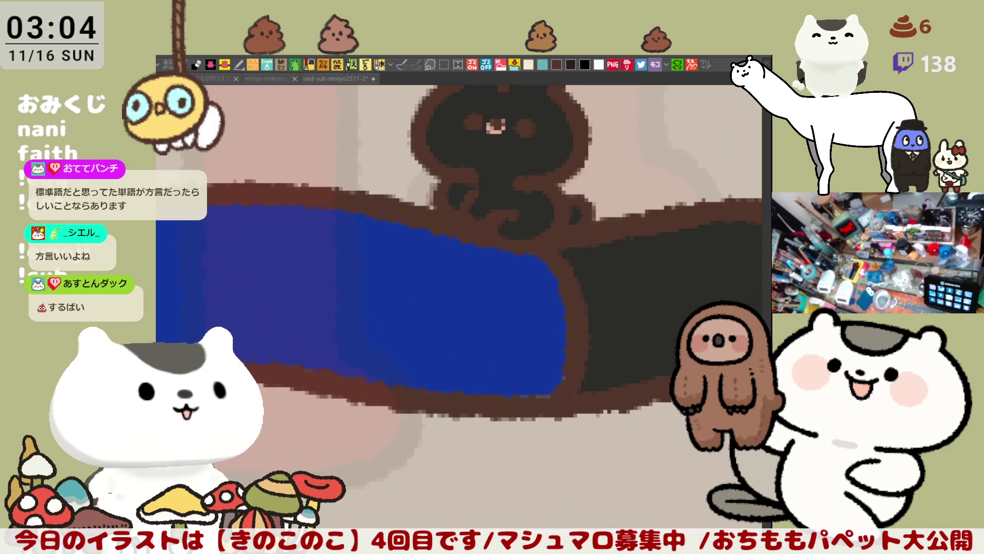
Draw white rings around both of the bunny's eyes, redoing the right one until satisfactory
left_click_drag(508, 163, 443, 200)
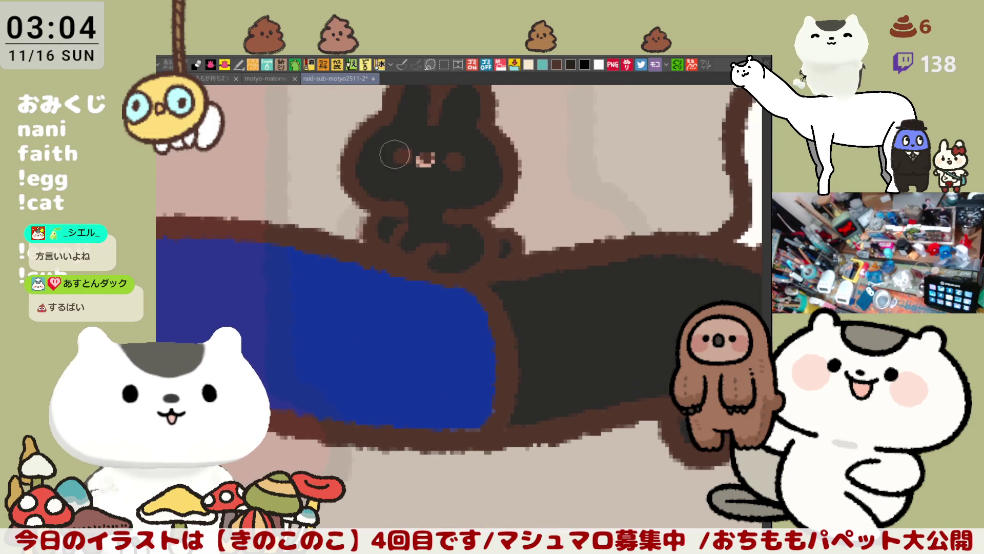
mouse_move(388, 138)
left_mouse_down()
mouse_move(419, 169)
mouse_move(401, 148)
mouse_move(385, 173)
mouse_move(415, 177)
mouse_move(431, 143)
mouse_move(471, 155)
mouse_move(462, 185)
mouse_move(434, 160)
left_mouse_up()
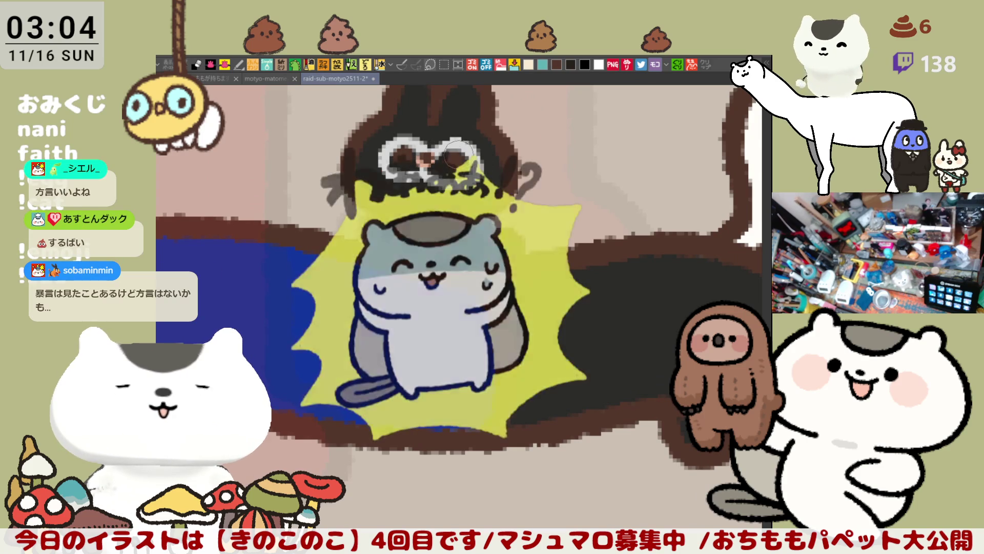
key("ctrl+z")
mouse_move(432, 161)
left_mouse_down()
mouse_move(466, 146)
mouse_move(430, 176)
mouse_move(450, 160)
left_mouse_up()
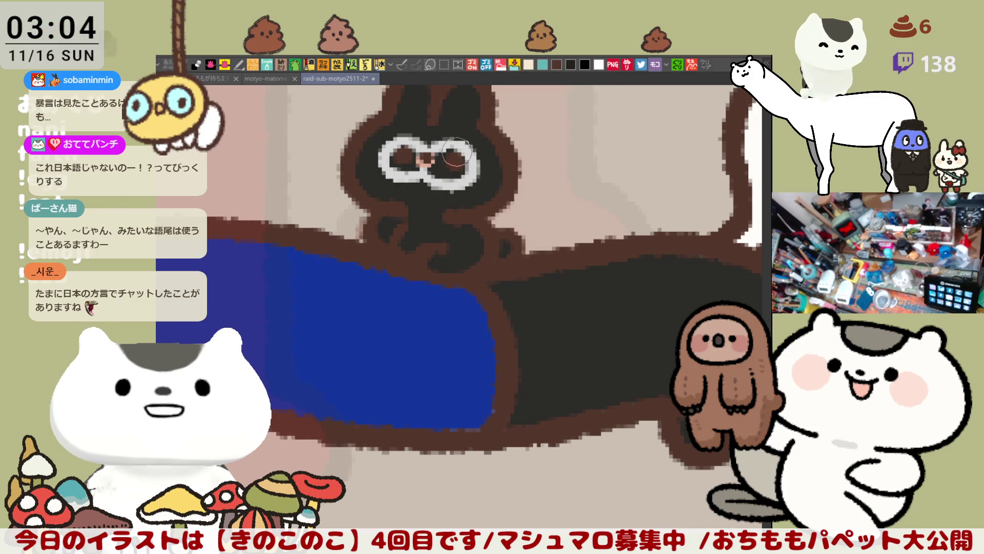
key("ctrl+z")
mouse_move(431, 150)
left_mouse_down()
mouse_move(469, 157)
mouse_move(454, 185)
left_mouse_up()
key("ctrl+z")
left_click_drag(430, 150, 427, 171)
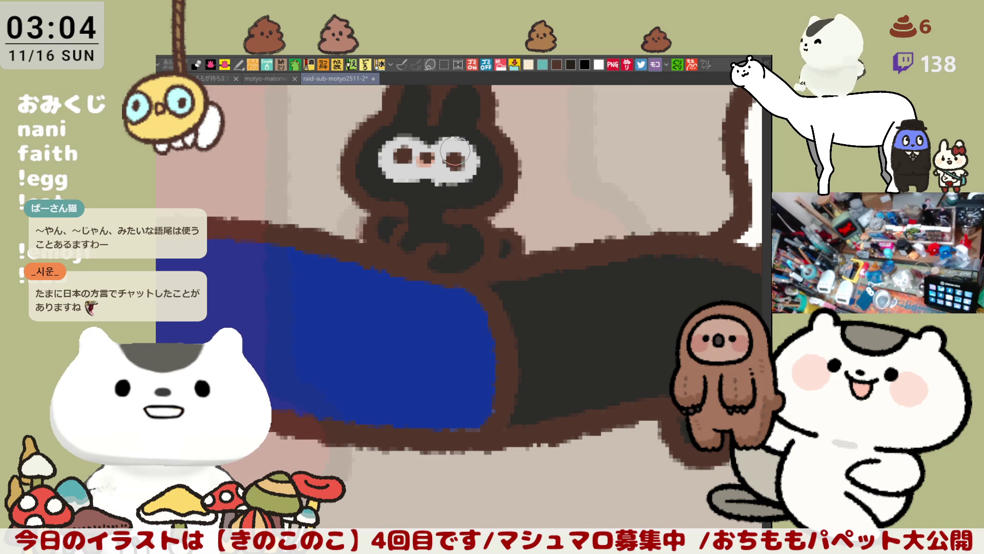
scroll(456, 153, "up", 3)
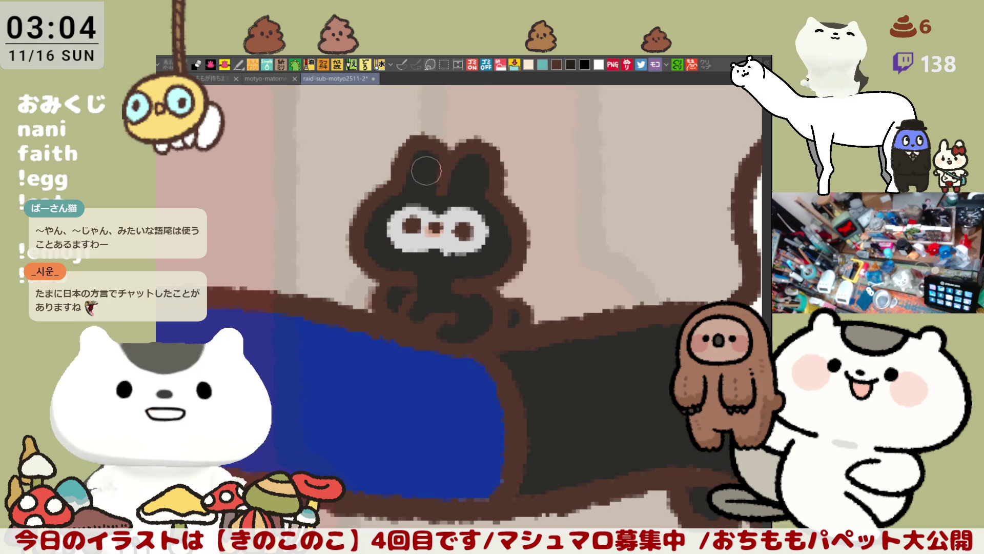
Paint white inner marks in both ears and dab colour onto the bunny's nose
left_click_drag(421, 161, 419, 179)
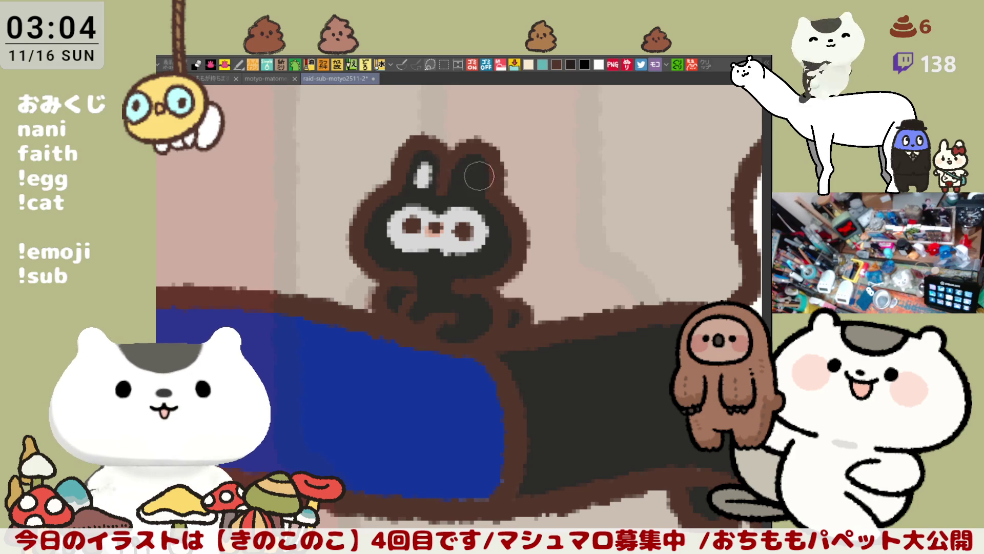
left_click_drag(471, 165, 470, 188)
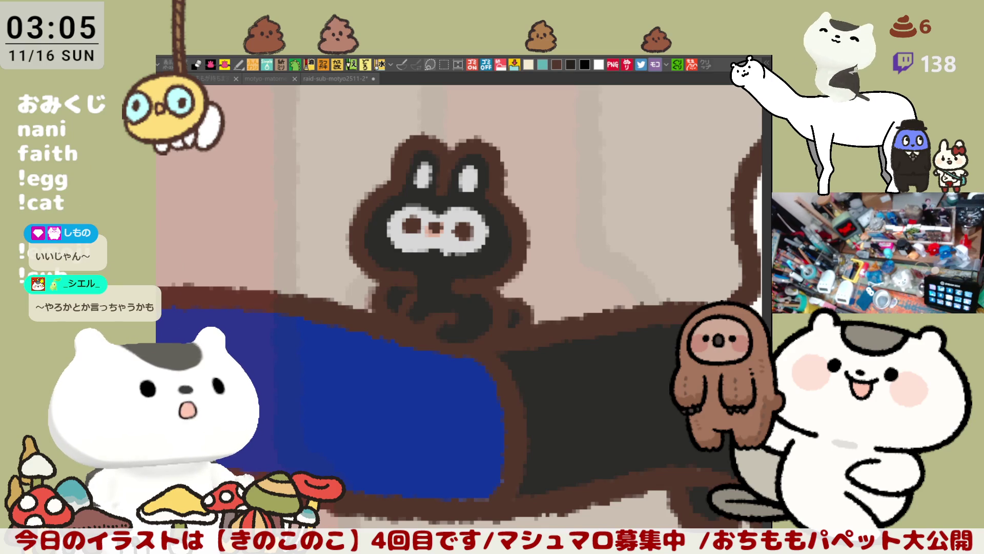
left_click(467, 361)
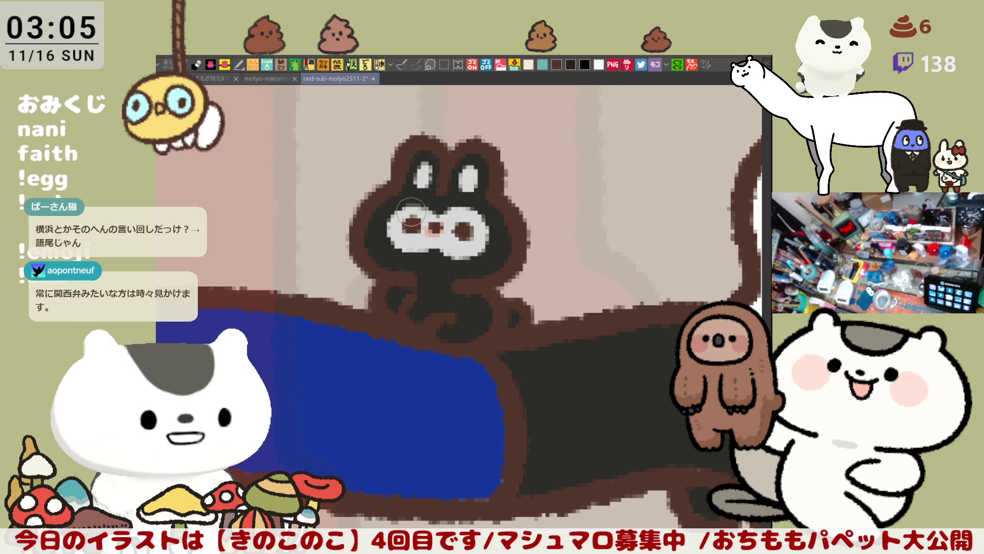
left_click(433, 225)
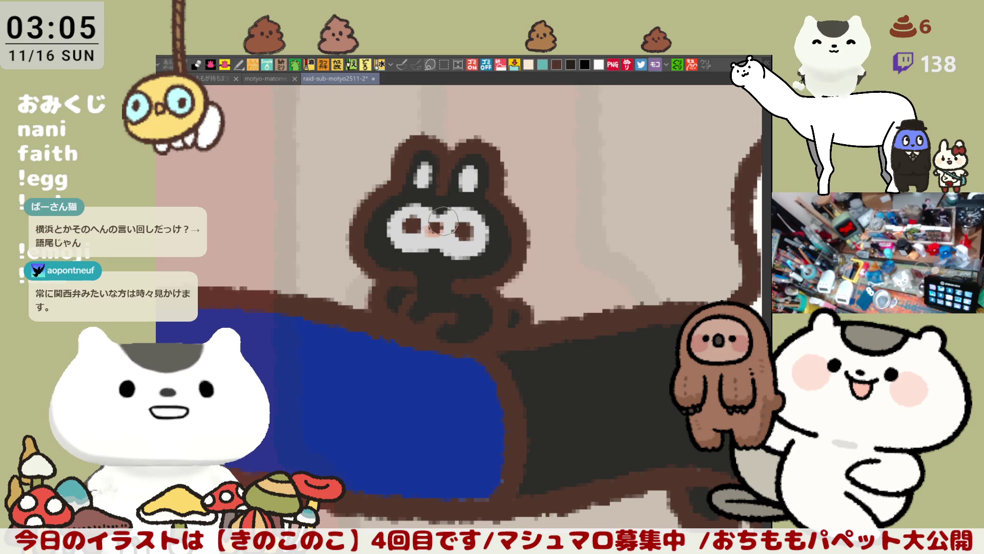
left_click(465, 227)
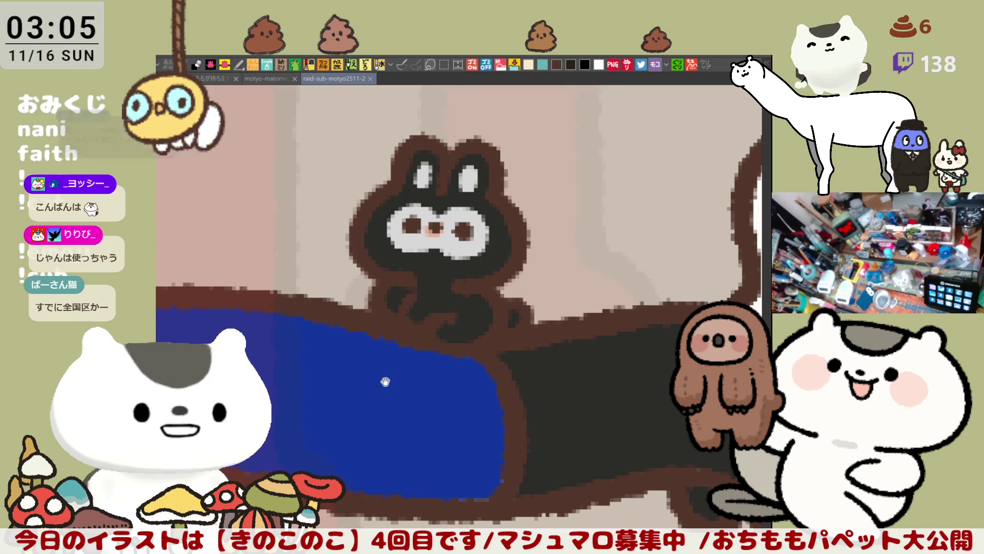
Extend the white fill at the base of the character's tail
left_click_drag(446, 321, 565, 351)
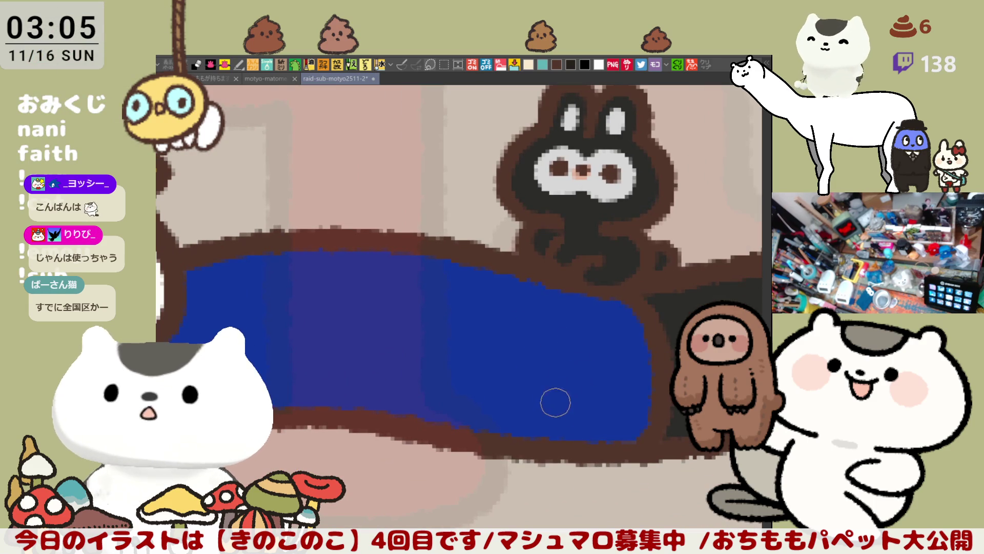
scroll(626, 440, "down", 1)
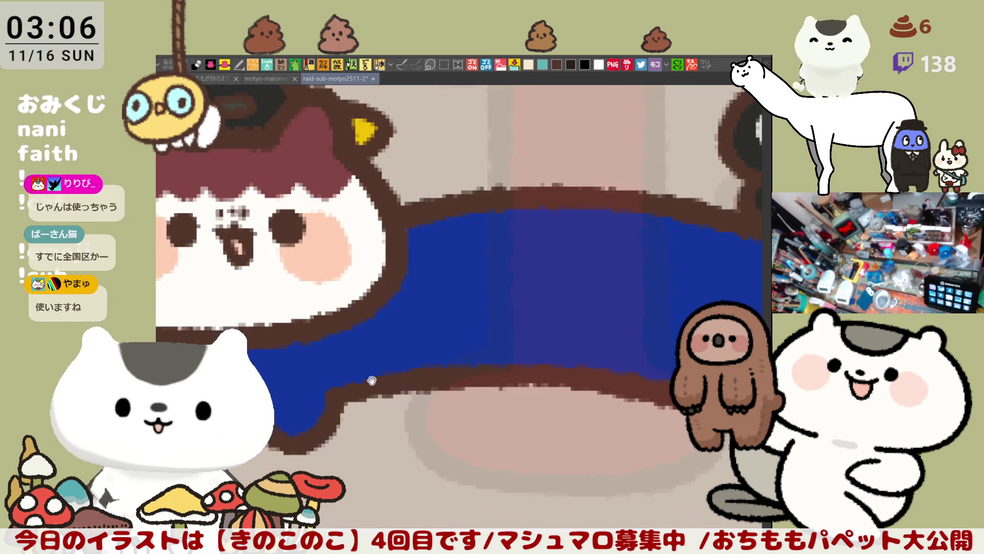
scroll(539, 408, "down", 1)
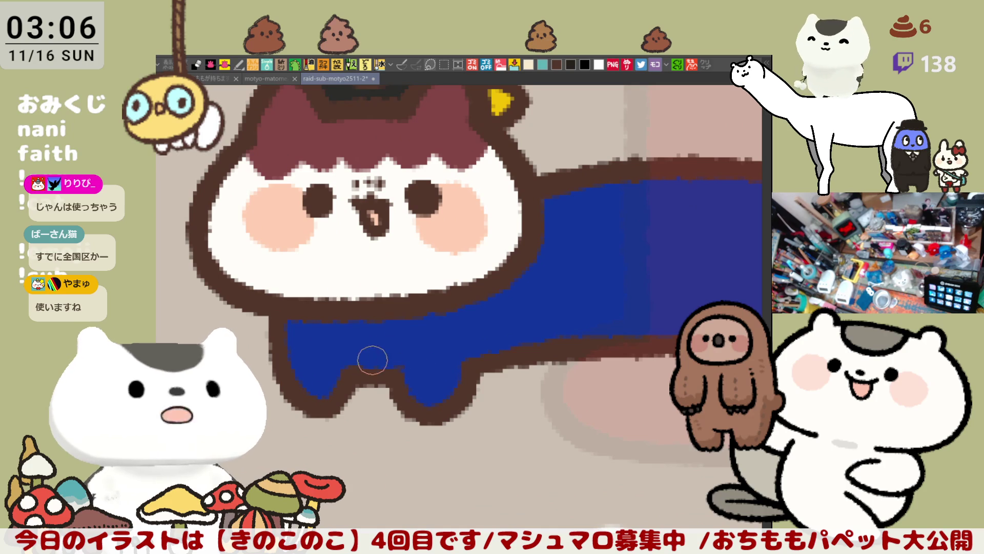
mouse_move(447, 339)
left_mouse_down()
mouse_move(540, 301)
mouse_move(431, 292)
mouse_move(492, 300)
mouse_move(494, 287)
left_mouse_up()
scroll(494, 286, "down", 1)
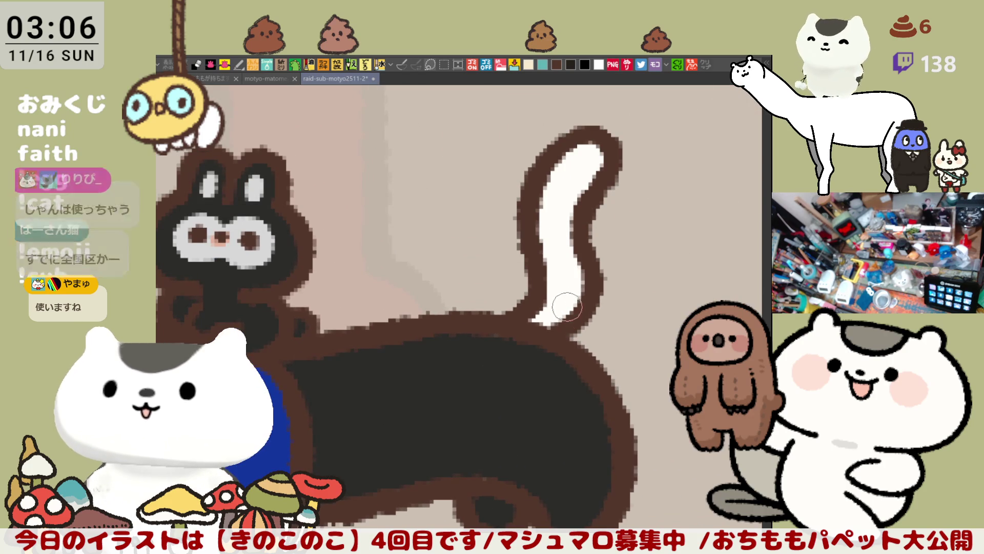
left_click_drag(573, 312, 572, 323)
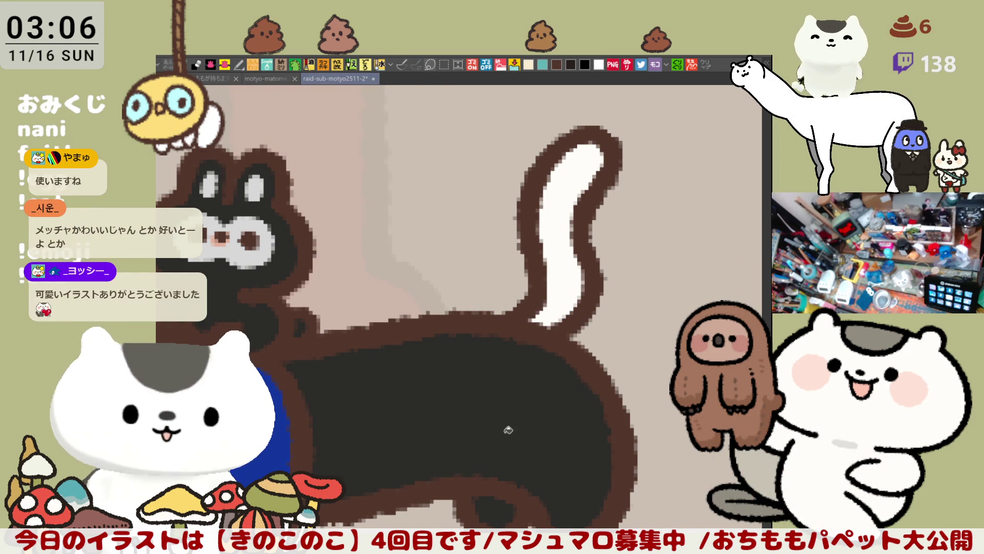
left_click_drag(477, 415, 565, 382)
scroll(565, 382, "down", 5)
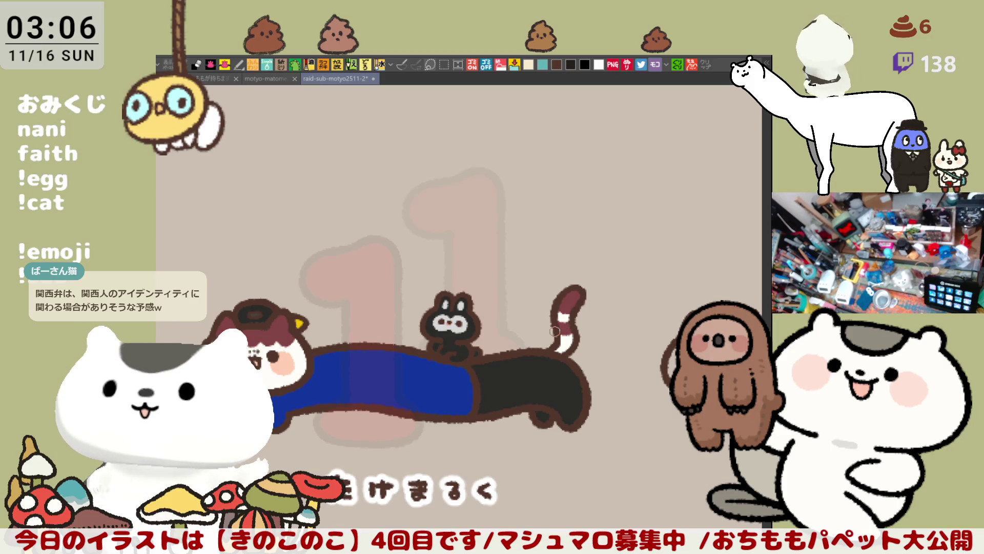
scroll(555, 330, "down", 3)
scroll(538, 325, "down", 3)
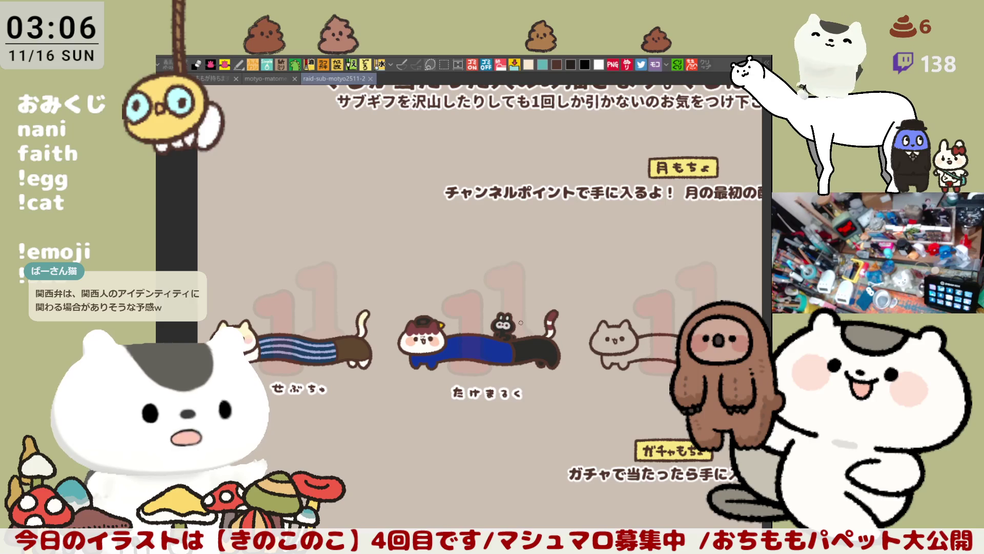
scroll(521, 323, "down", 3)
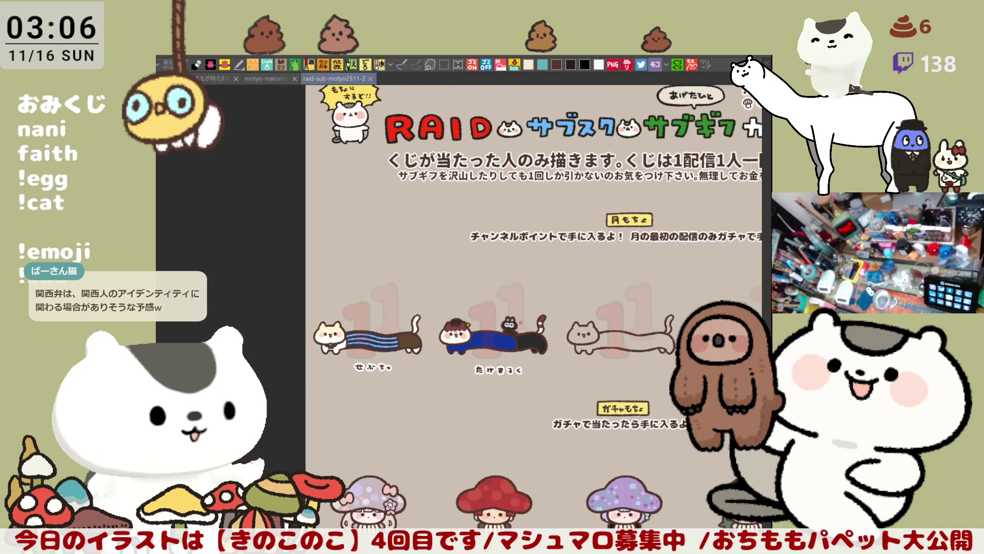
scroll(538, 323, "down", 2)
scroll(539, 323, "down", 2)
scroll(539, 323, "down", 1)
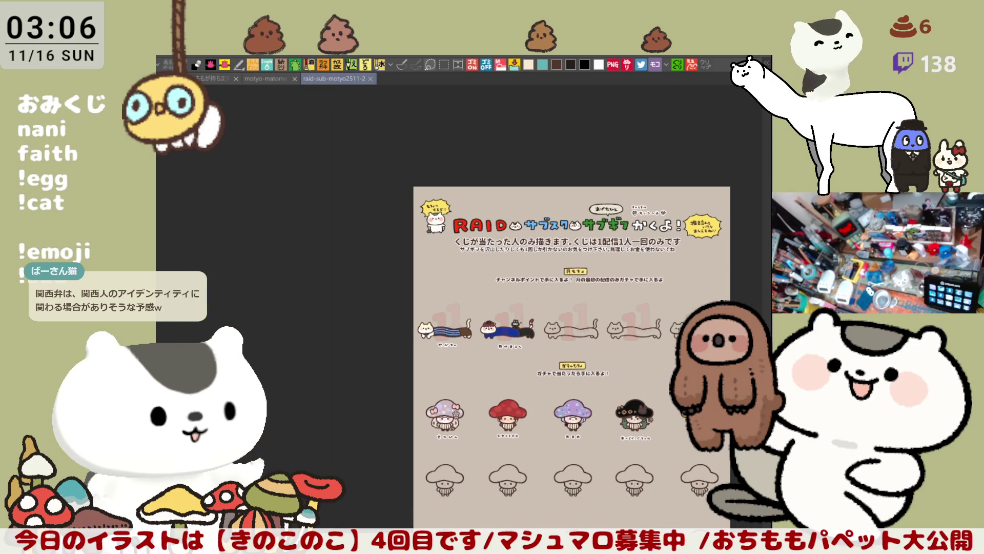
scroll(538, 323, "up", 3)
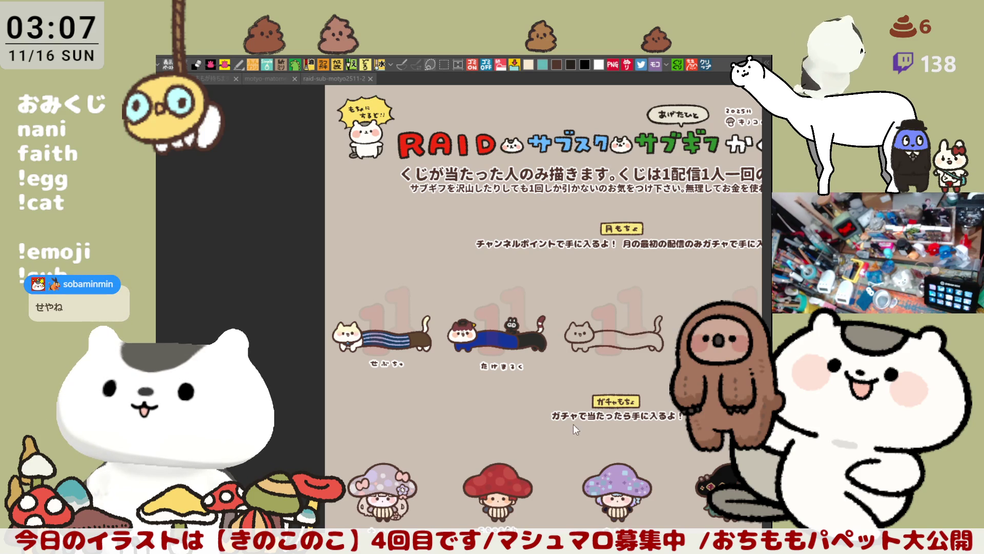
key("ctrl+0")
scroll(573, 425, "up", 4)
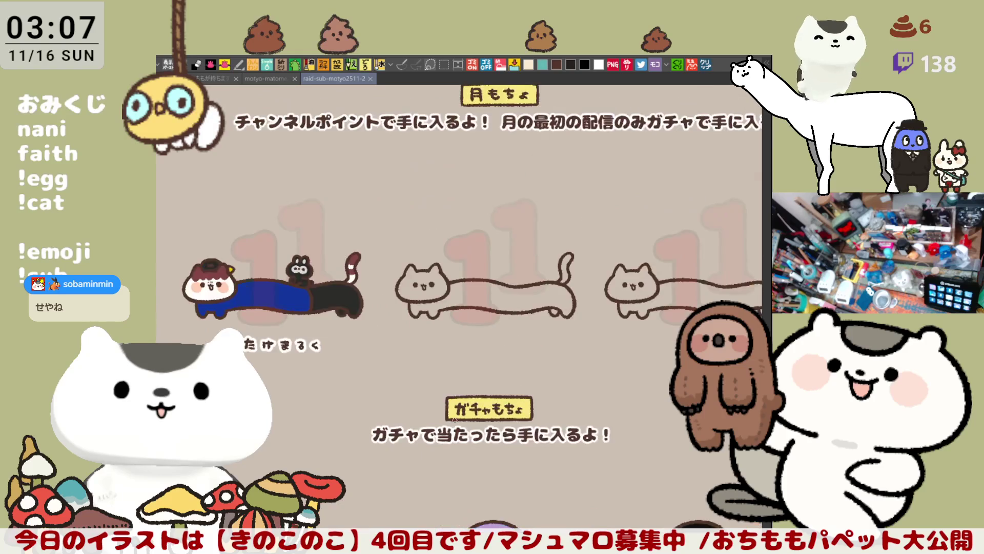
scroll(454, 419, "up", 2)
scroll(454, 420, "up", 1)
scroll(454, 419, "up", 1)
scroll(454, 420, "up", 1)
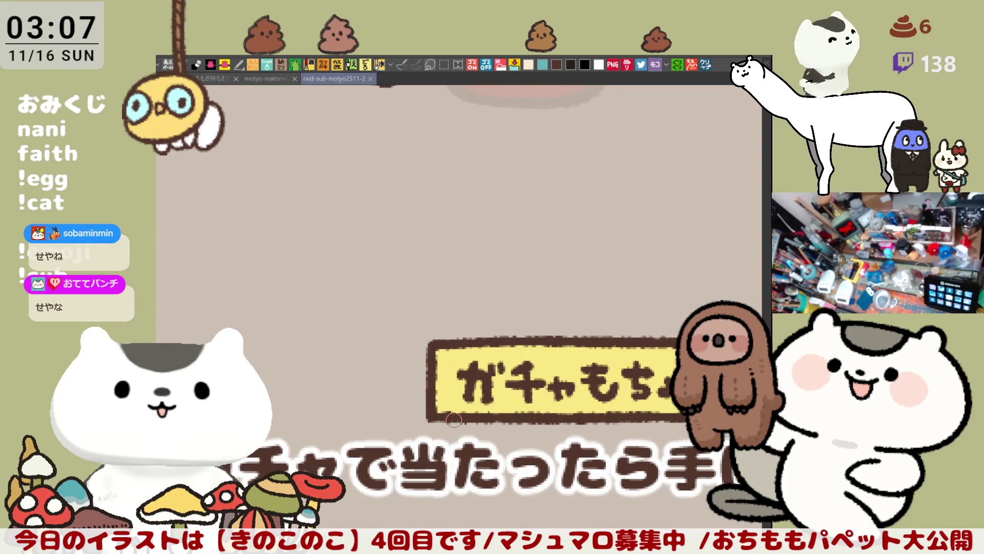
scroll(454, 419, "down", 1)
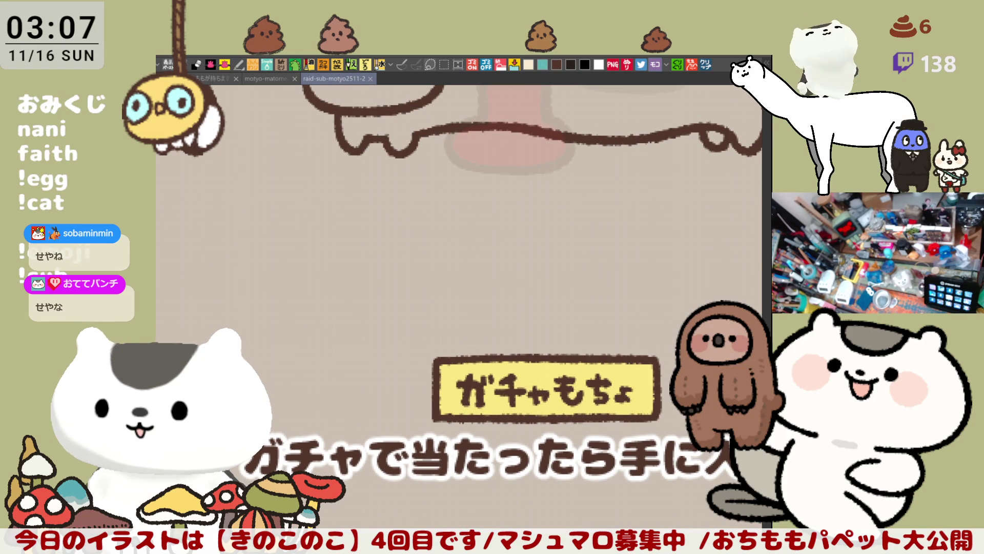
left_click_drag(608, 419, 512, 419)
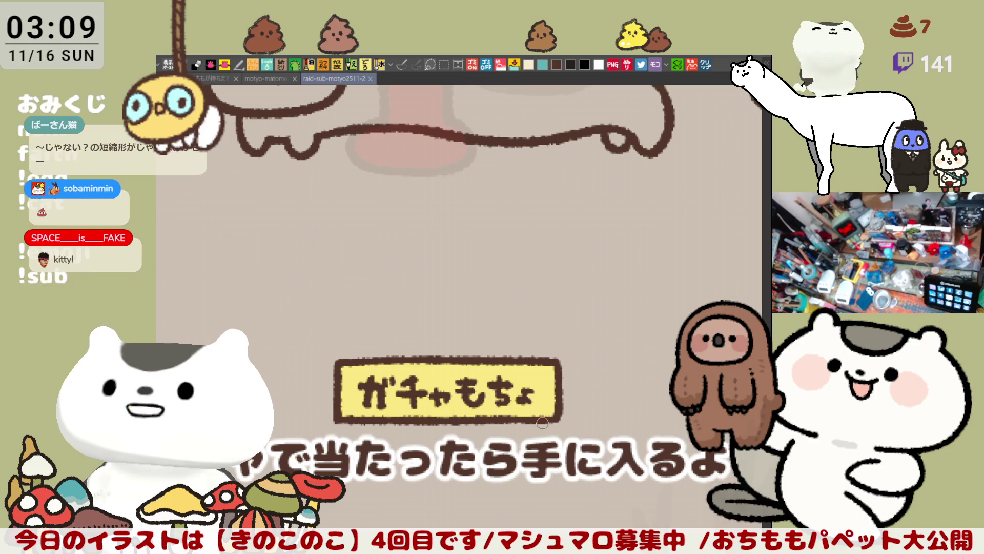
Lay down a trial brush mark and small stroke in the space below the long cat
mouse_move(541, 231)
left_mouse_down()
mouse_move(458, 350)
mouse_move(458, 331)
left_mouse_up()
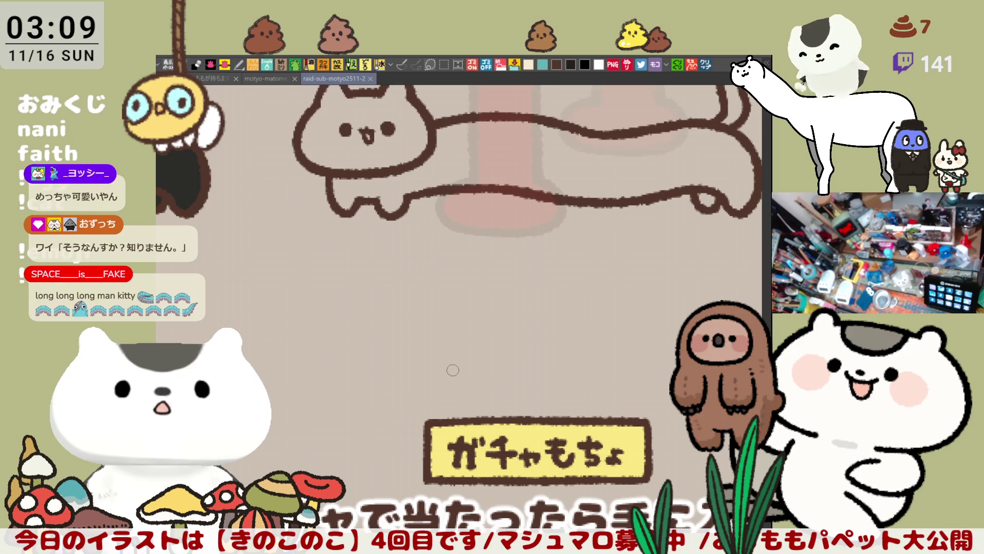
left_click_drag(452, 370, 444, 412)
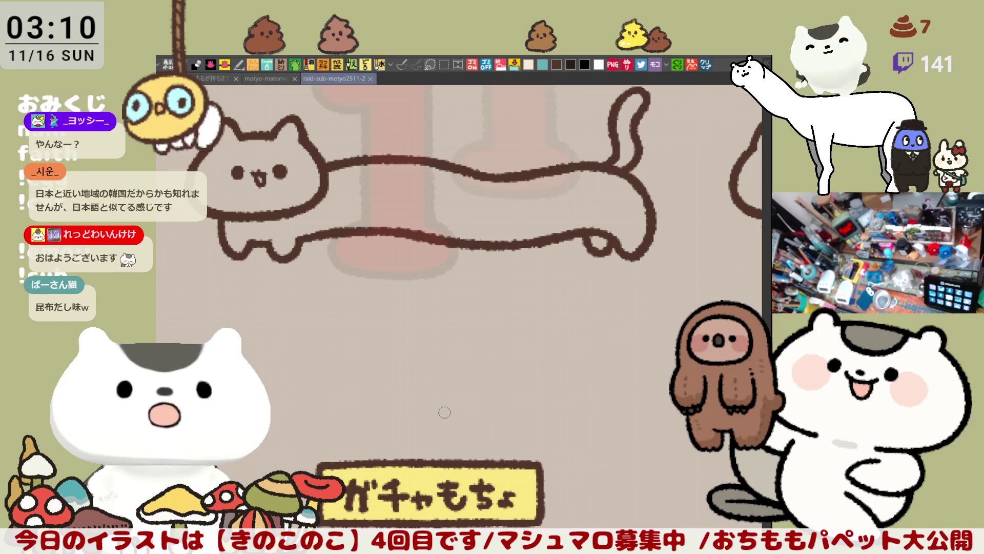
left_click_drag(445, 412, 251, 293)
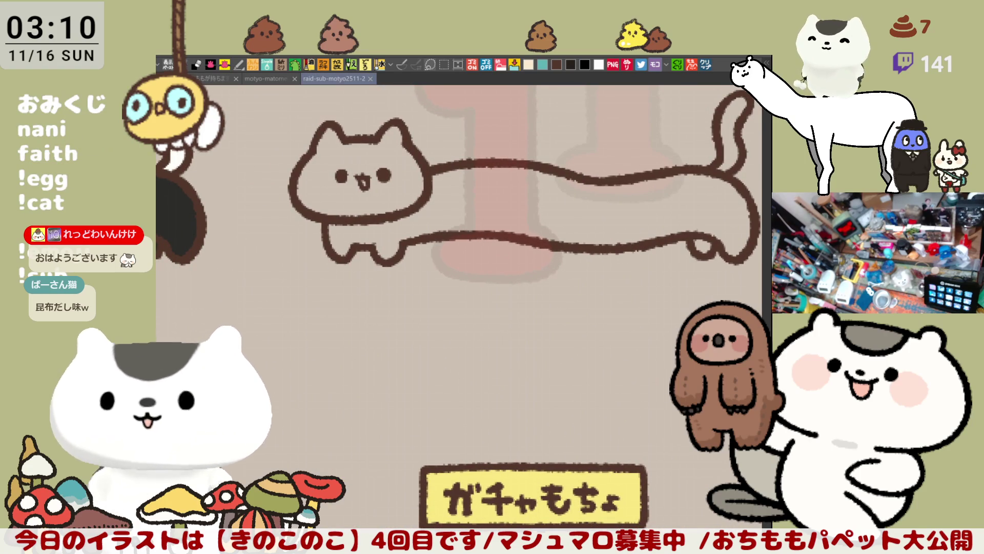
left_click(555, 65)
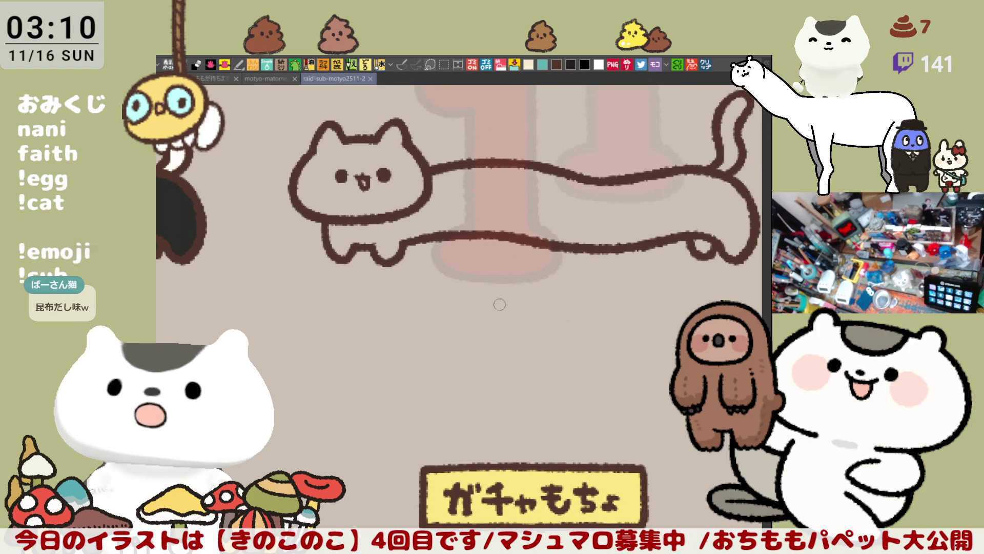
mouse_move(493, 301)
left_mouse_down()
mouse_move(493, 322)
mouse_move(522, 323)
left_mouse_up()
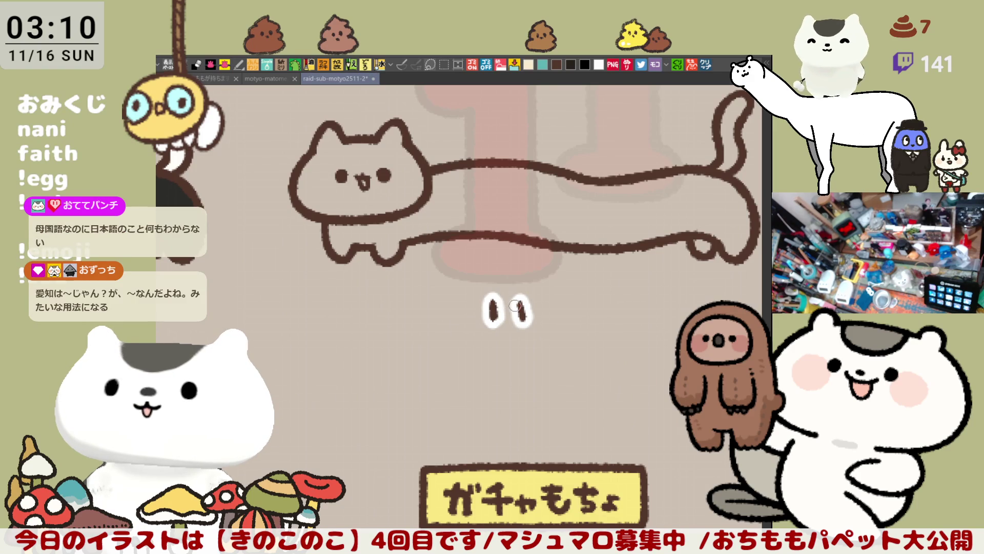
Undo the trial marks and write the first letter under the third cat
key("ctrl+z")
key("ctrl+z")
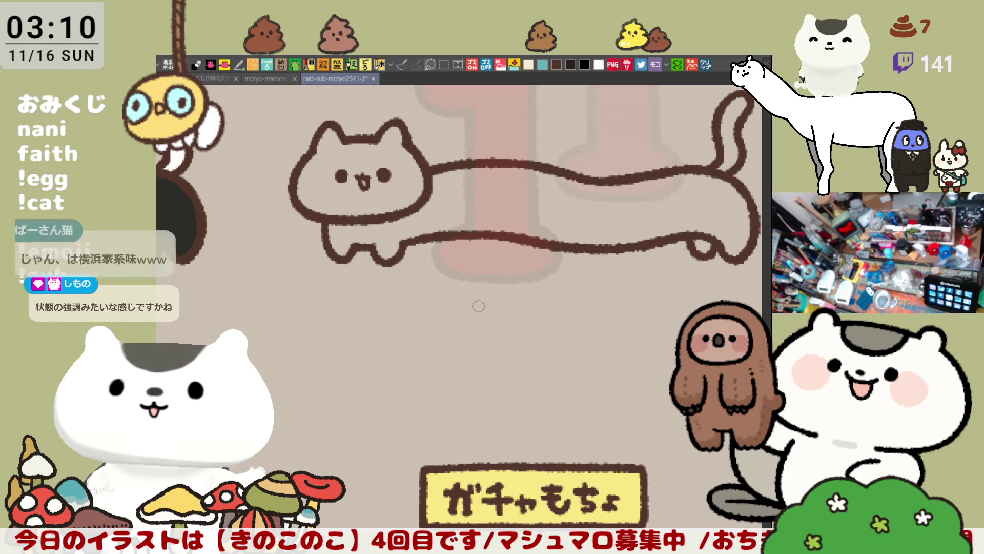
left_click_drag(483, 307, 485, 333)
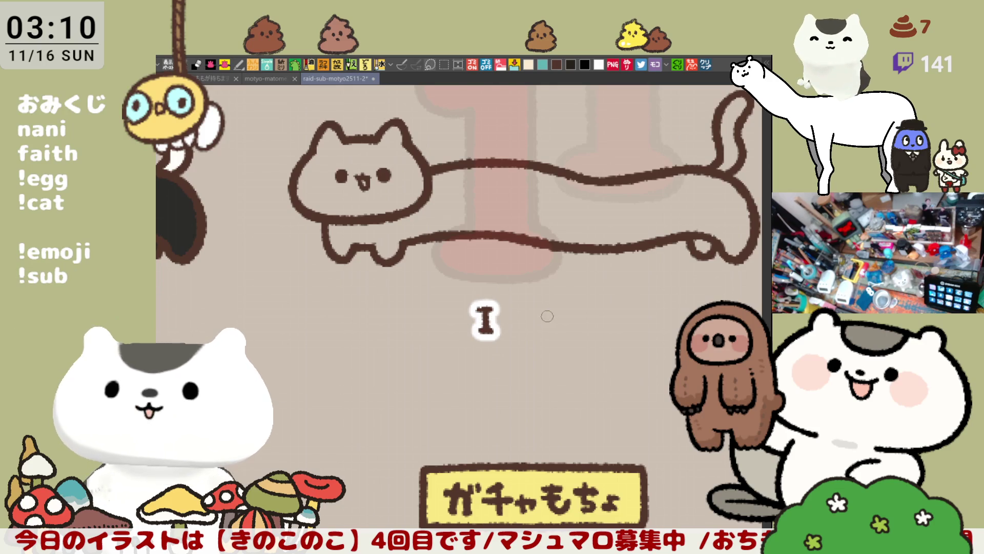
Start the second capital letter of the name 'IPK', undoing the misdrawn stroke
mouse_move(531, 307)
left_mouse_down()
mouse_move(531, 332)
mouse_move(531, 304)
mouse_move(535, 321)
mouse_move(583, 334)
mouse_move(604, 311)
left_mouse_up()
key("ctrl+z")
key("ctrl+z")
key("ctrl+z")
key("ctrl+z")
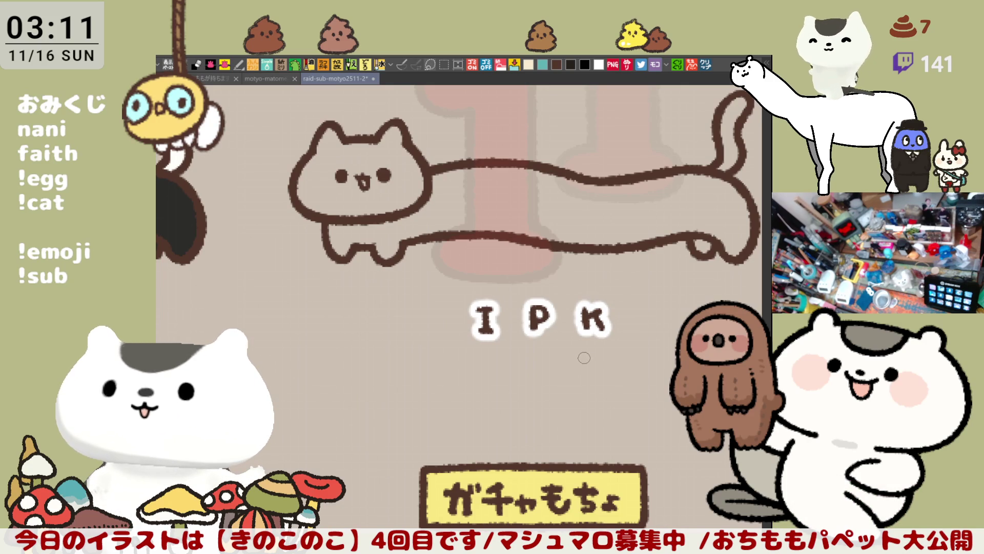
scroll(554, 416, "down", 3)
scroll(554, 415, "down", 3)
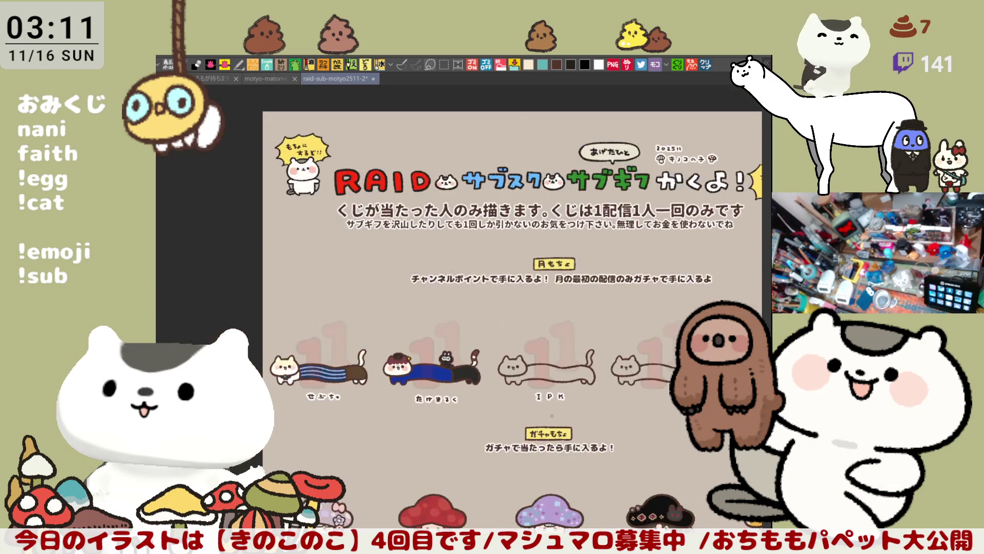
scroll(508, 307, "down", 4)
scroll(508, 308, "down", 3)
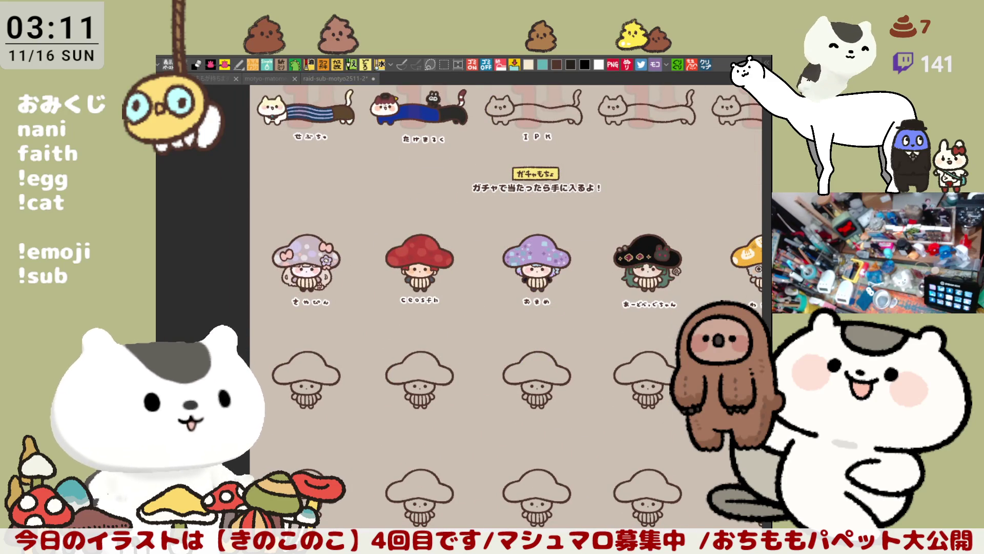
scroll(418, 431, "down", 3)
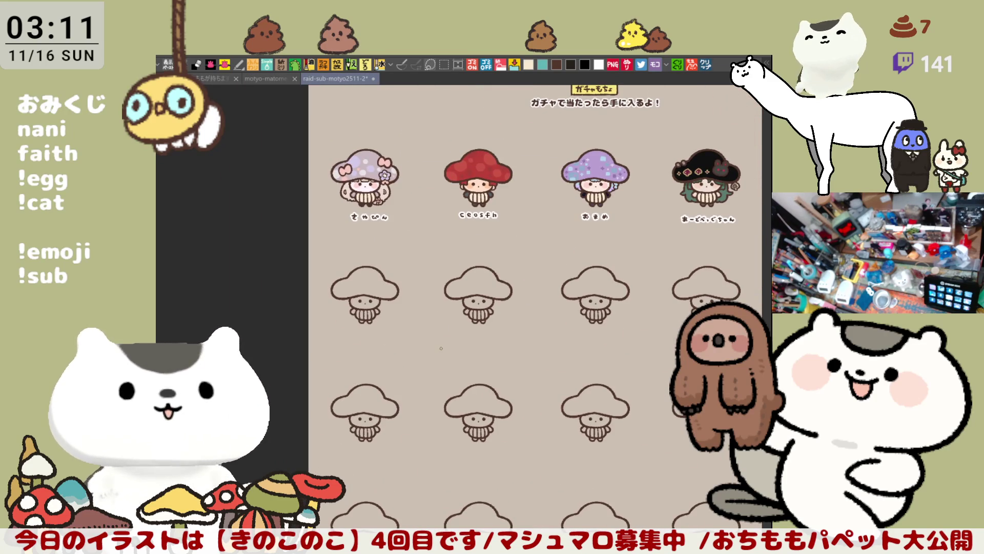
scroll(442, 348, "up", 3)
scroll(385, 324, "up", 3)
scroll(316, 307, "up", 3)
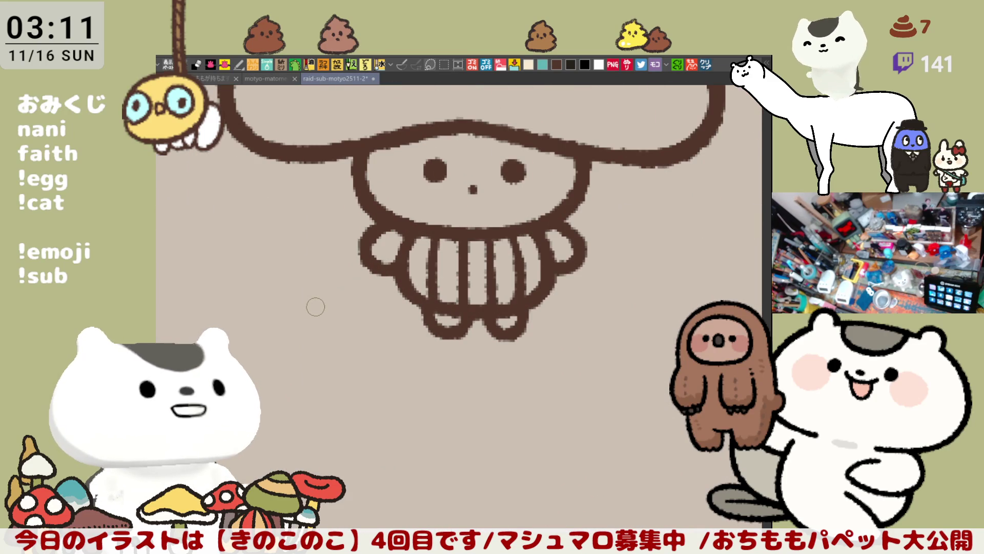
scroll(315, 307, "down", 3)
mouse_move(355, 276)
left_mouse_down()
mouse_move(358, 304)
mouse_move(407, 288)
mouse_move(411, 316)
mouse_move(461, 286)
mouse_move(446, 323)
mouse_move(531, 304)
mouse_move(511, 319)
left_mouse_up()
Write the fourth and fifth hiragana characters of the name under the mushroom, undoing stray strokes
mouse_move(543, 285)
left_mouse_down()
mouse_move(552, 327)
mouse_move(615, 302)
mouse_move(592, 323)
left_mouse_up()
key("ctrl+z")
mouse_move(581, 288)
left_mouse_down()
mouse_move(611, 319)
mouse_move(615, 300)
mouse_move(595, 323)
left_mouse_up()
key("ctrl+z")
key("ctrl+z")
left_click_drag(615, 291, 623, 302)
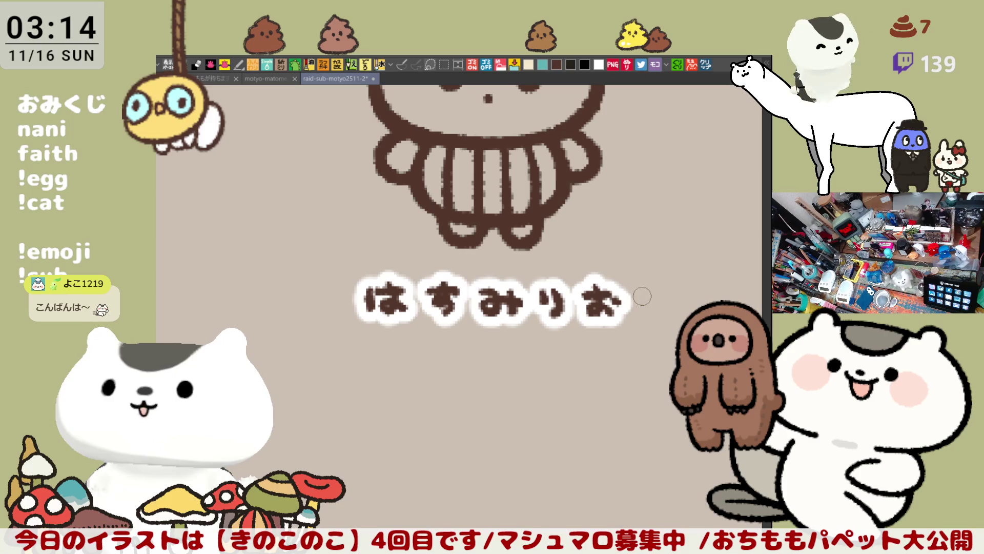
Add the final character ん to the hiragana name beneath the mushroom
left_click_drag(635, 286, 665, 317)
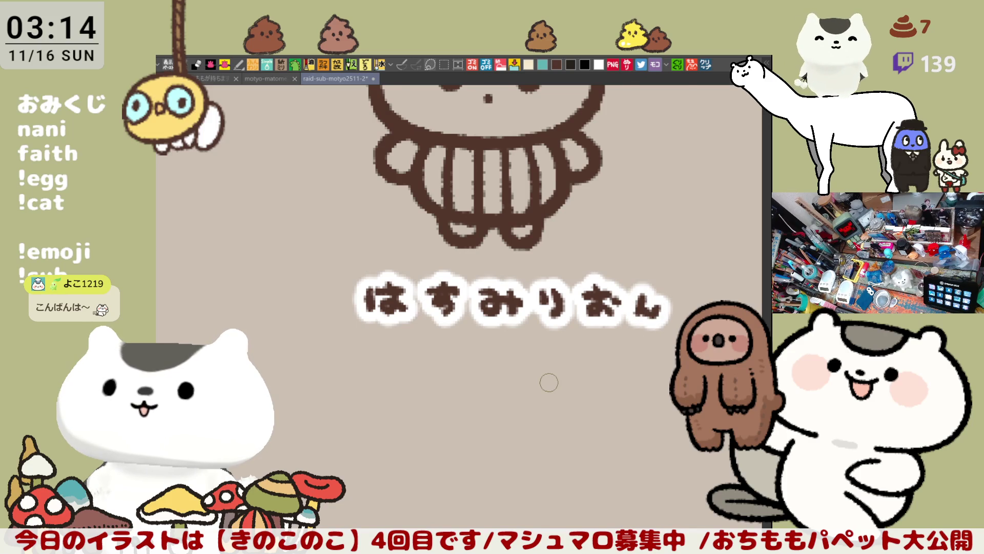
scroll(549, 382, "down", 3)
scroll(548, 382, "down", 3)
left_click_drag(538, 307, 510, 234)
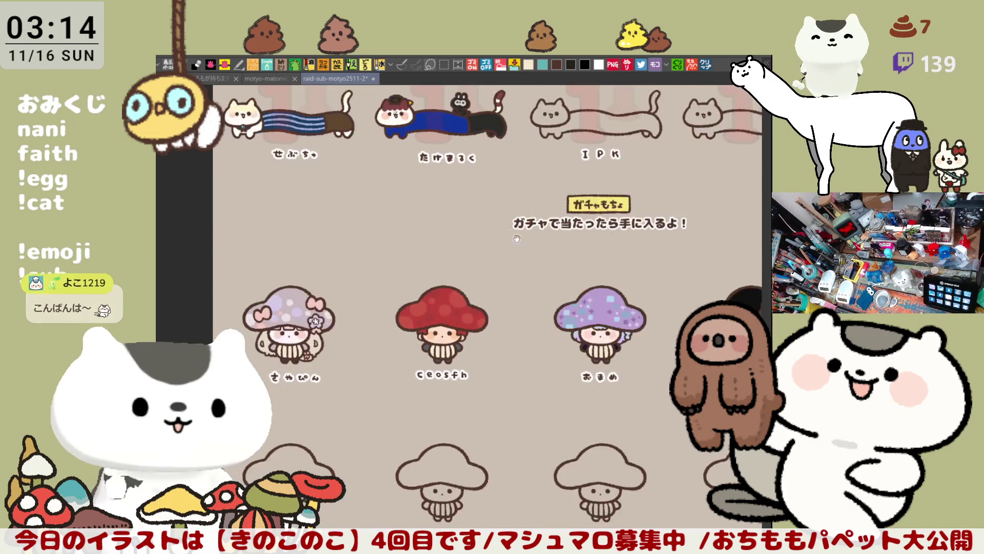
scroll(510, 235, "down", 2)
scroll(415, 301, "up", 2)
scroll(421, 292, "up", 2)
scroll(421, 292, "up", 3)
scroll(490, 289, "up", 2)
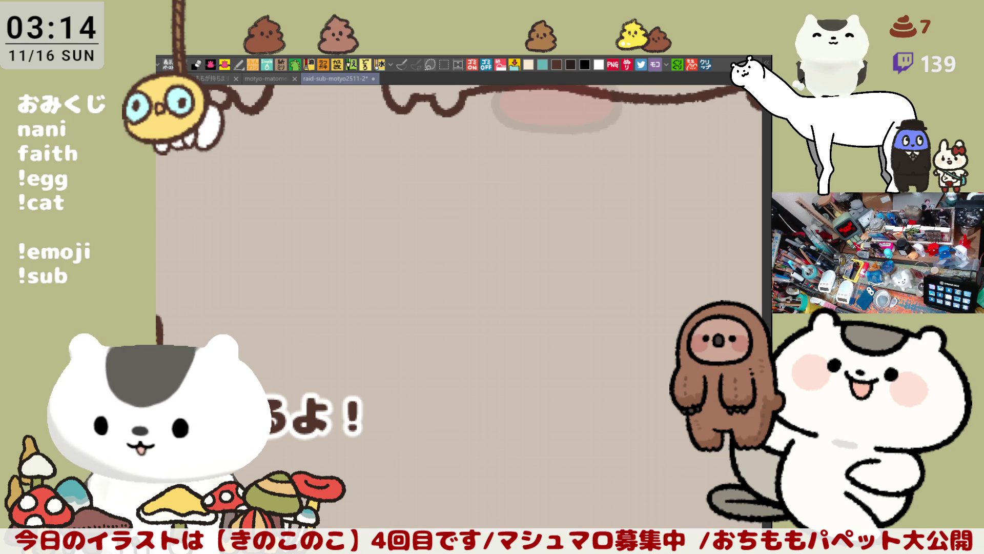
scroll(535, 330, "down", 2)
Handwrite the hiragana name beginning れっどわいん under the fourth cat, undoing stray strokes
left_click_drag(534, 329, 492, 307)
scroll(461, 300, "down", 2)
scroll(448, 293, "up", 3)
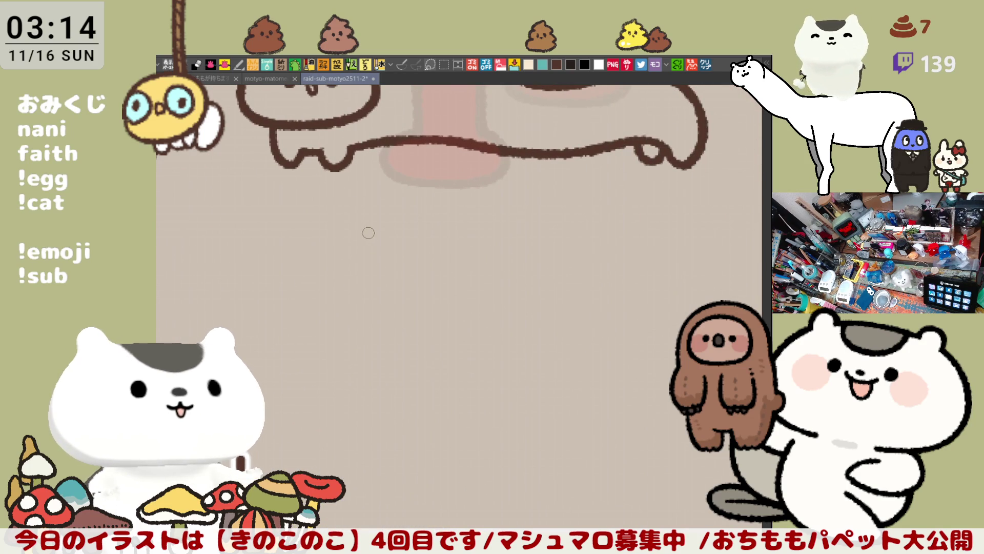
left_click_drag(367, 232, 370, 249)
key("ctrl+z")
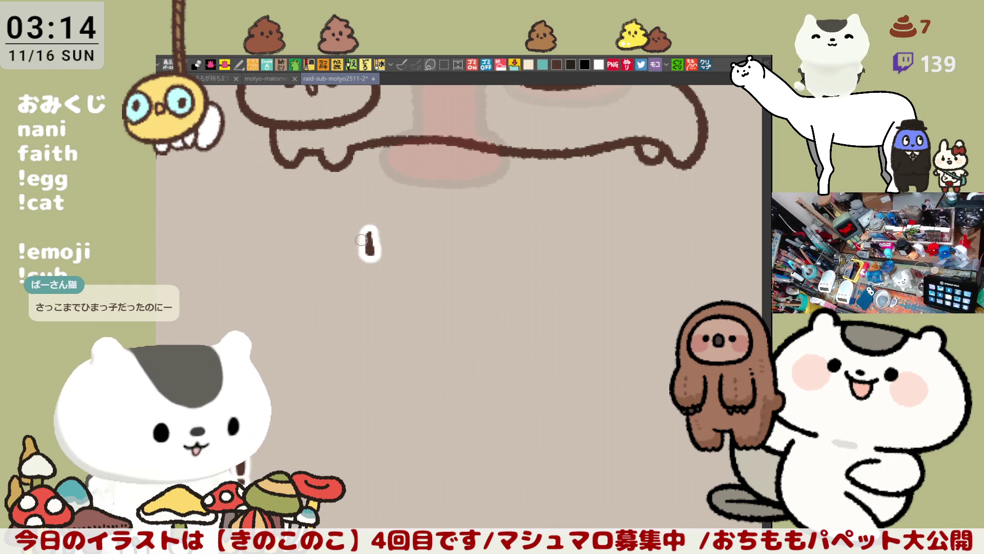
mouse_move(358, 242)
left_mouse_down()
mouse_move(435, 250)
mouse_move(438, 233)
mouse_move(460, 247)
mouse_move(528, 245)
left_mouse_up()
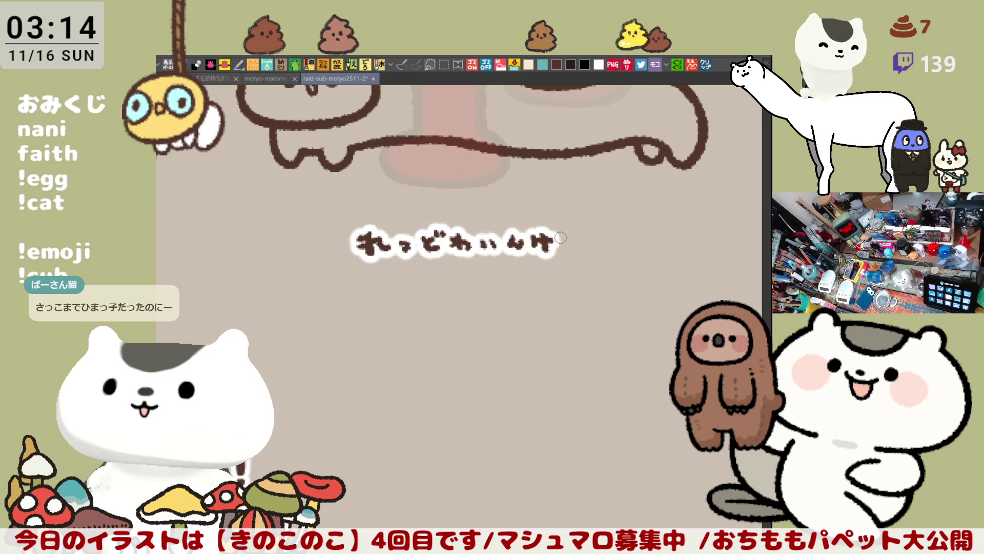
mouse_move(568, 231)
left_mouse_down()
mouse_move(571, 251)
mouse_move(582, 242)
left_mouse_up()
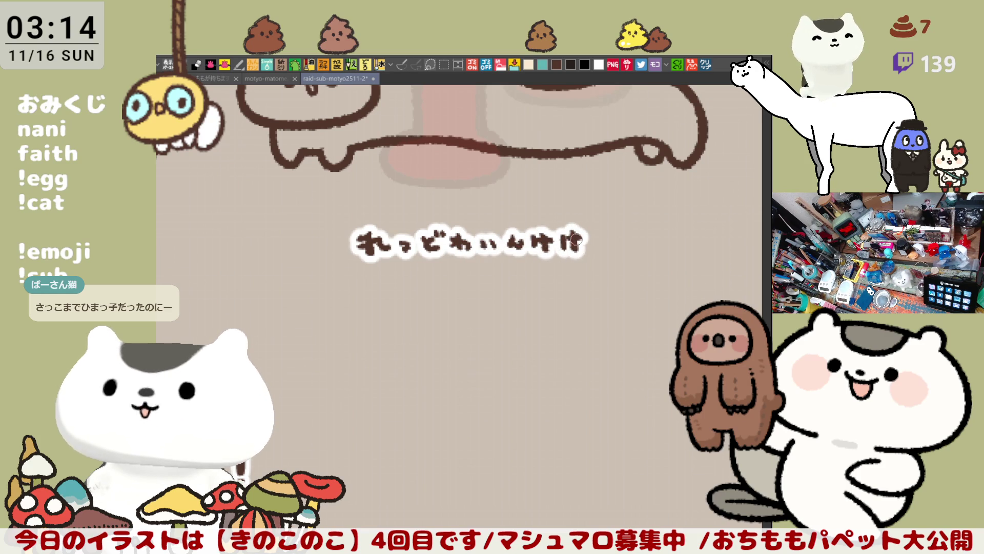
key("ctrl+z")
key("ctrl+z")
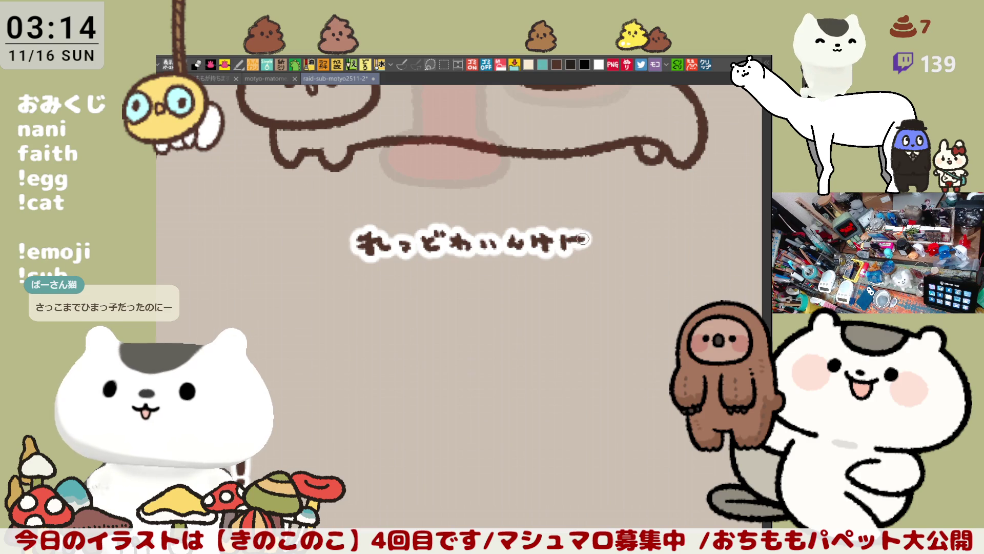
mouse_move(569, 231)
left_mouse_down()
mouse_move(584, 240)
mouse_move(578, 254)
left_mouse_up()
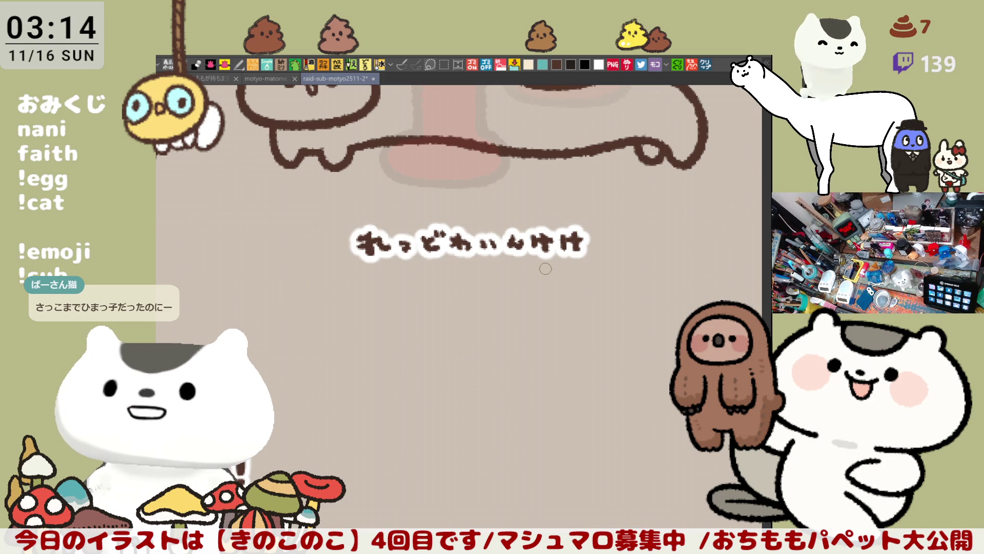
scroll(545, 269, "down", 2)
scroll(544, 268, "down", 2)
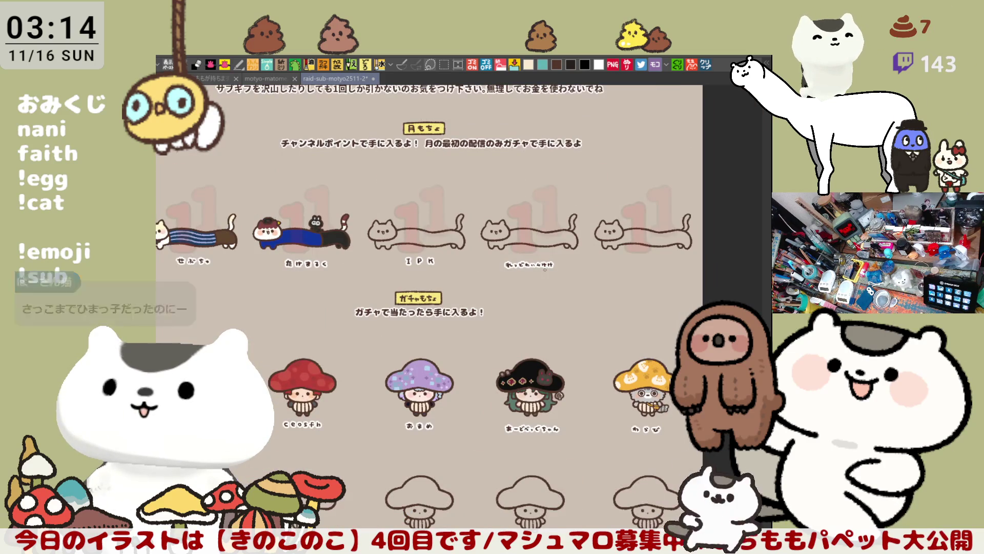
scroll(544, 269, "up", 1)
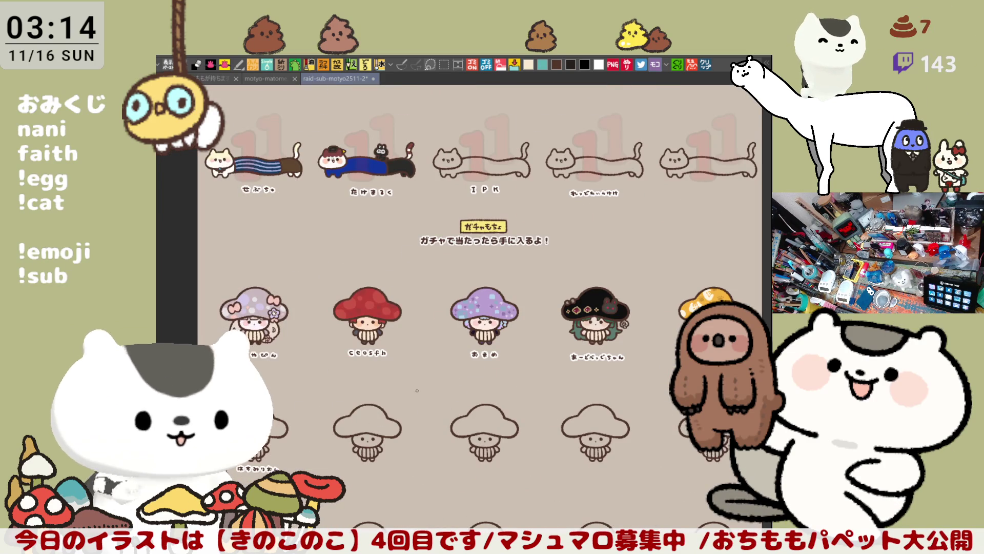
scroll(544, 268, "up", 3)
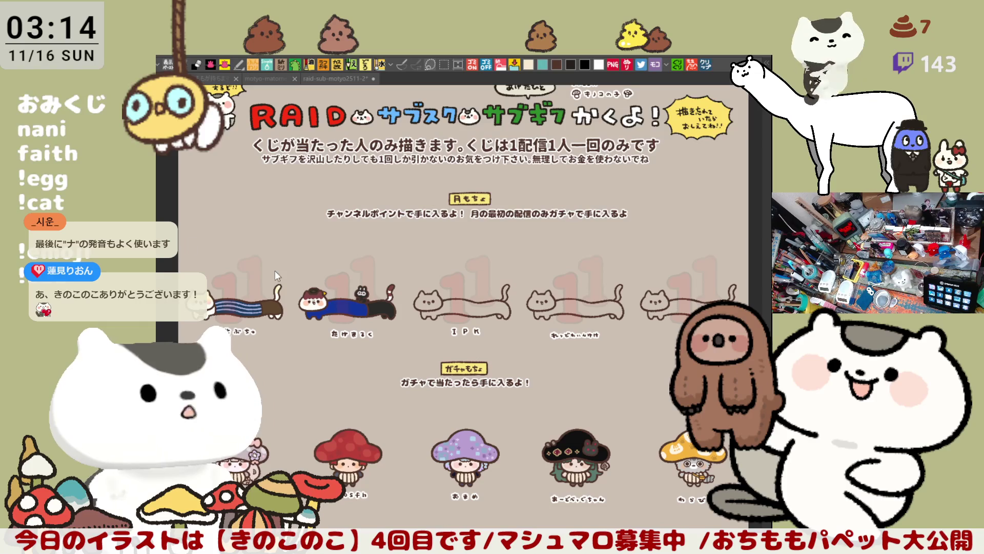
scroll(408, 271, "up", 1)
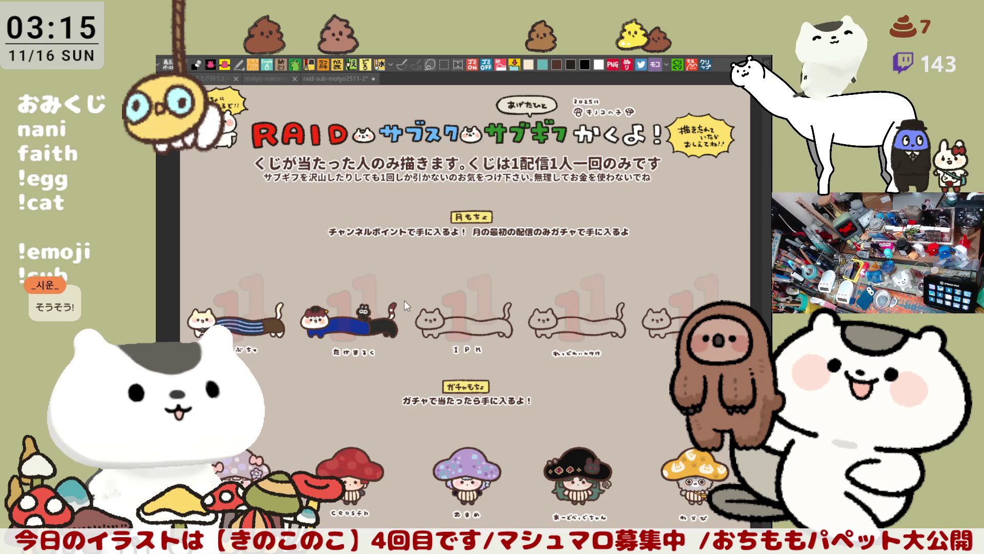
scroll(404, 301, "up", 2)
scroll(431, 269, "up", 2)
scroll(467, 224, "up", 2)
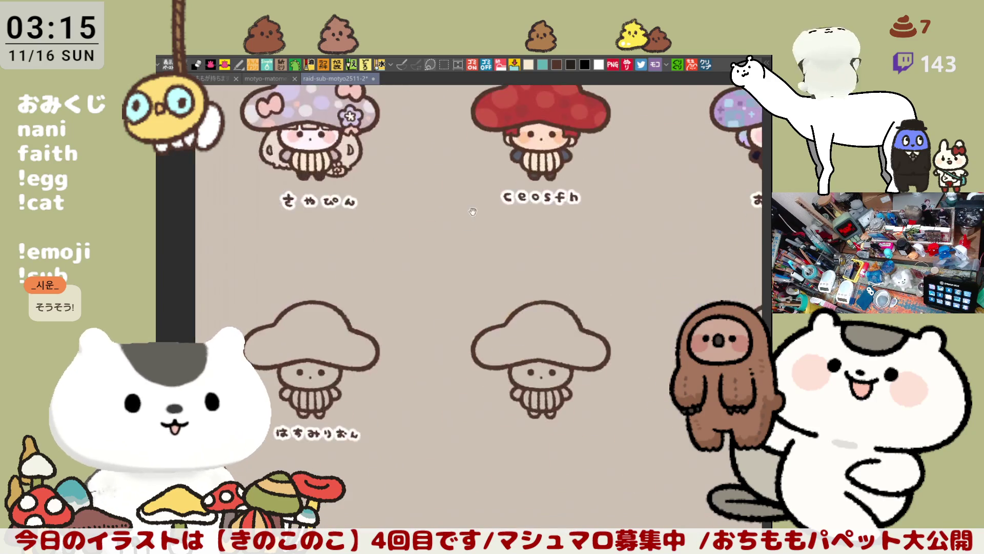
scroll(467, 224, "down", 2)
scroll(431, 270, "up", 2)
scroll(399, 367, "up", 3)
scroll(399, 367, "up", 1)
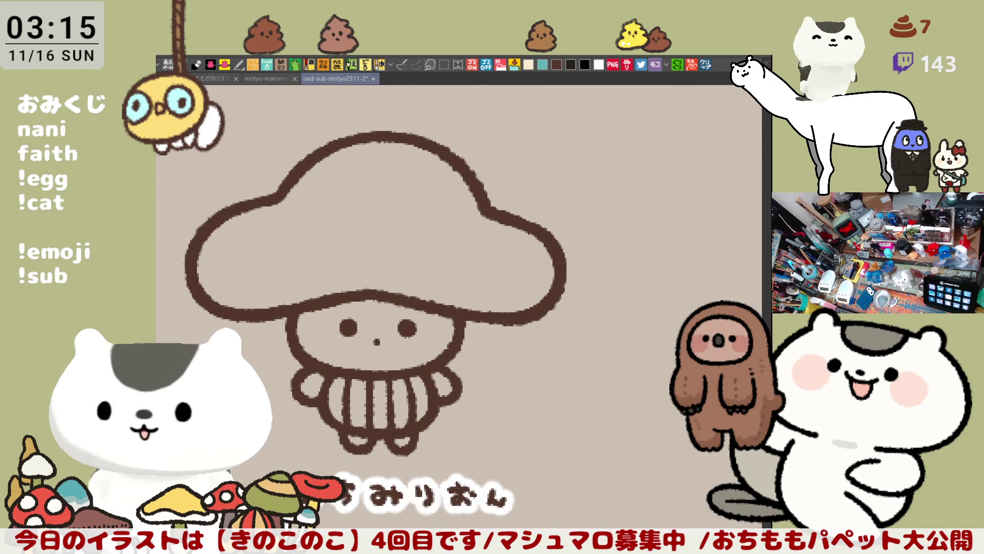
Redraw the nose between the eyes as a small rounded dot
left_click_drag(550, 424, 589, 342)
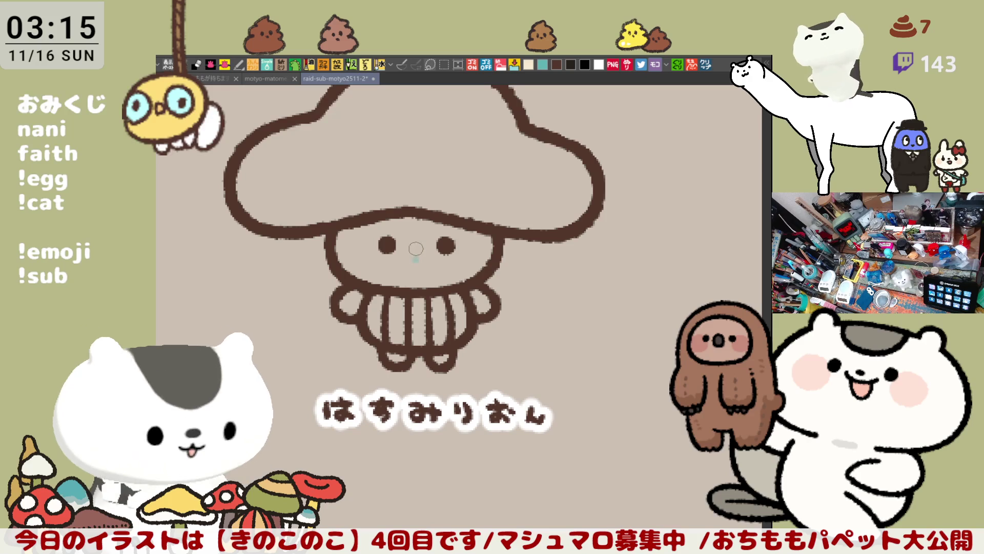
left_click(416, 247)
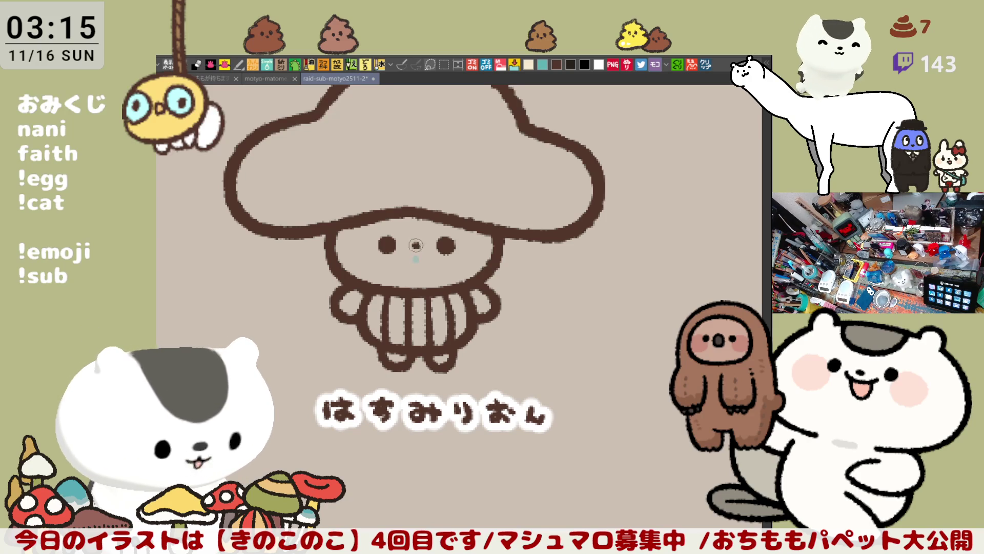
scroll(416, 246, "up", 4)
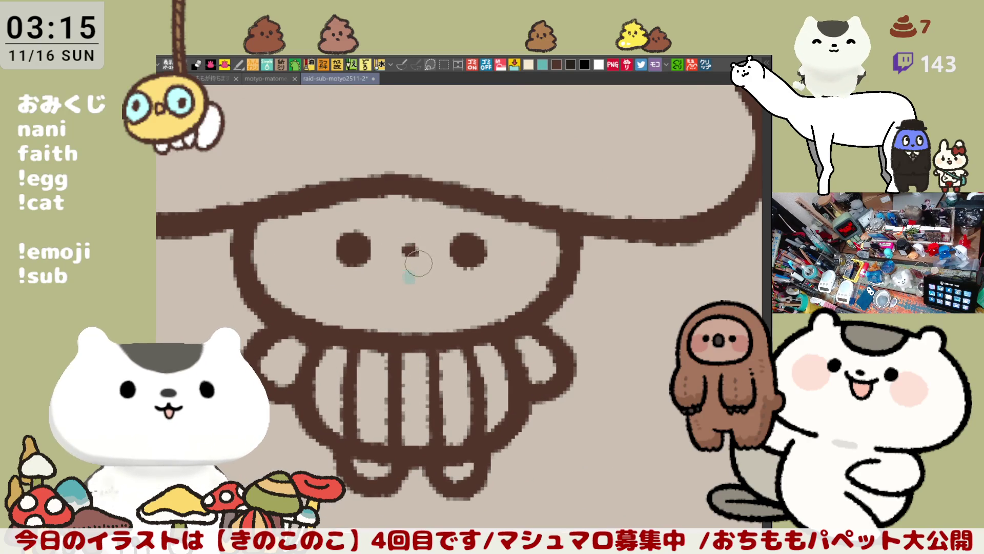
left_click_drag(421, 264, 475, 252)
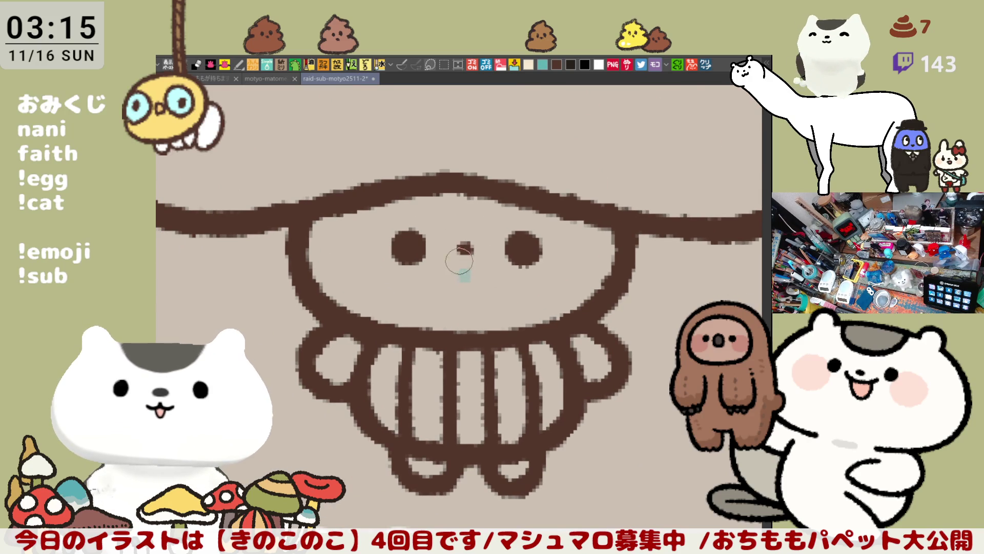
left_click(461, 252)
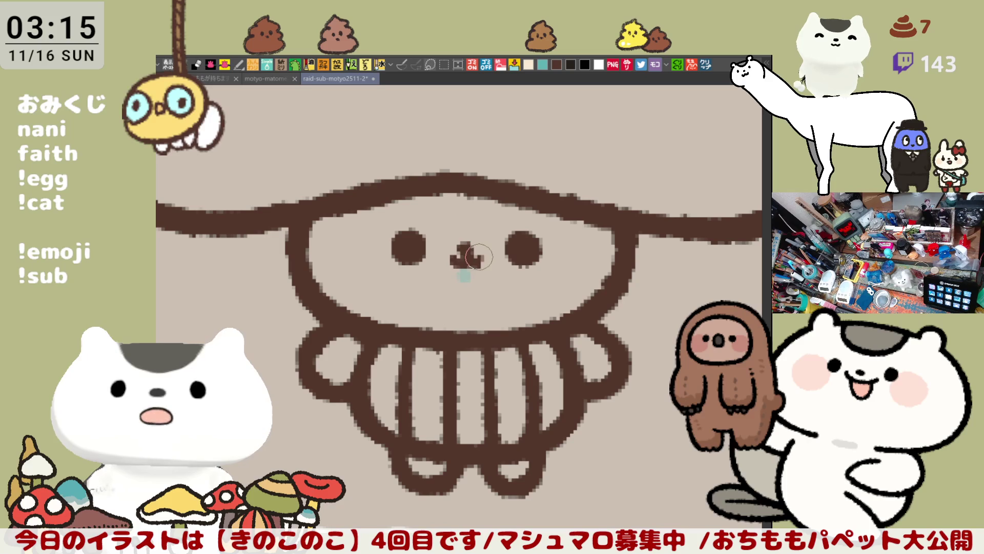
left_click(463, 252)
left_click(470, 256)
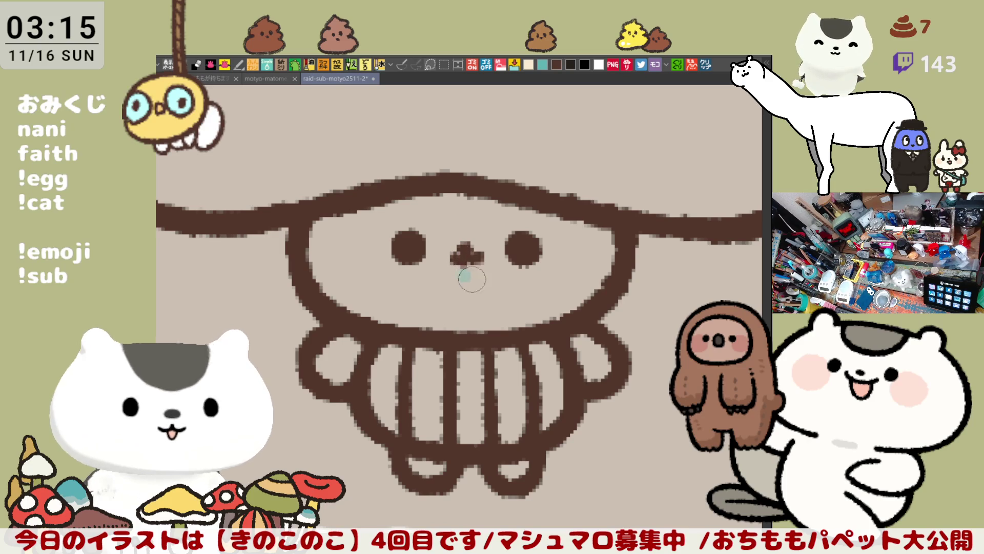
left_click(461, 262)
left_click_drag(465, 276, 458, 362)
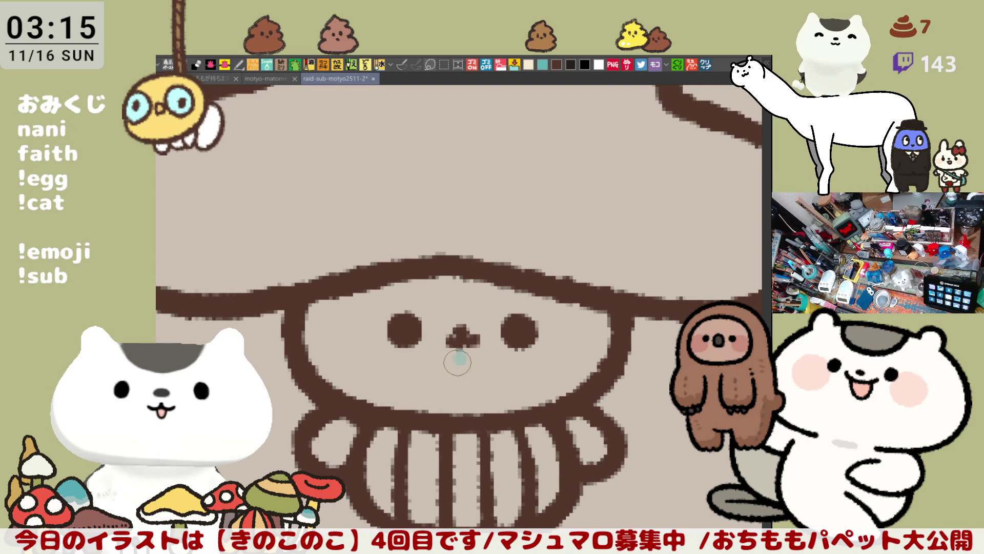
scroll(457, 361, "down", 2)
scroll(457, 362, "up", 1)
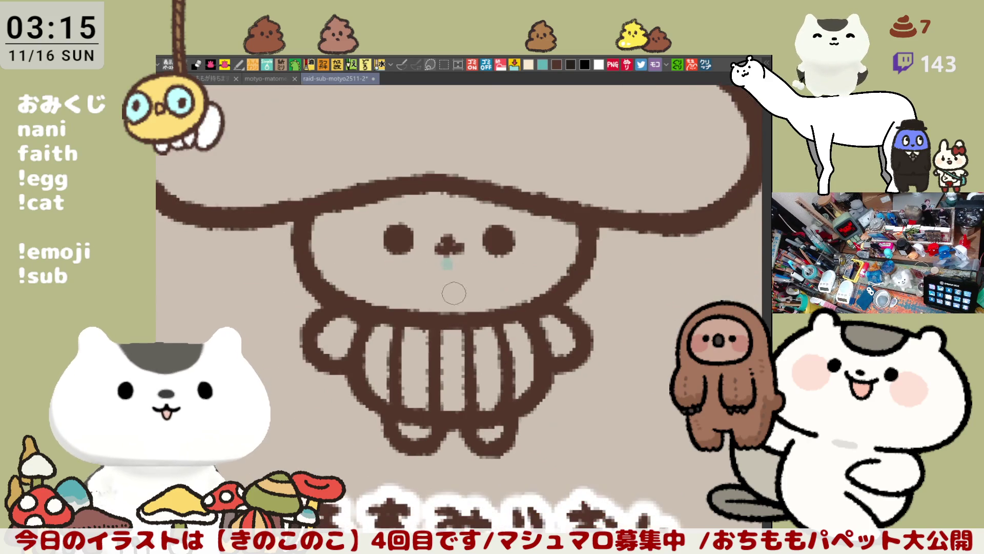
Try a curved tail stroke from the body's lower right, undoing each unsatisfying attempt
left_click_drag(450, 286, 439, 314)
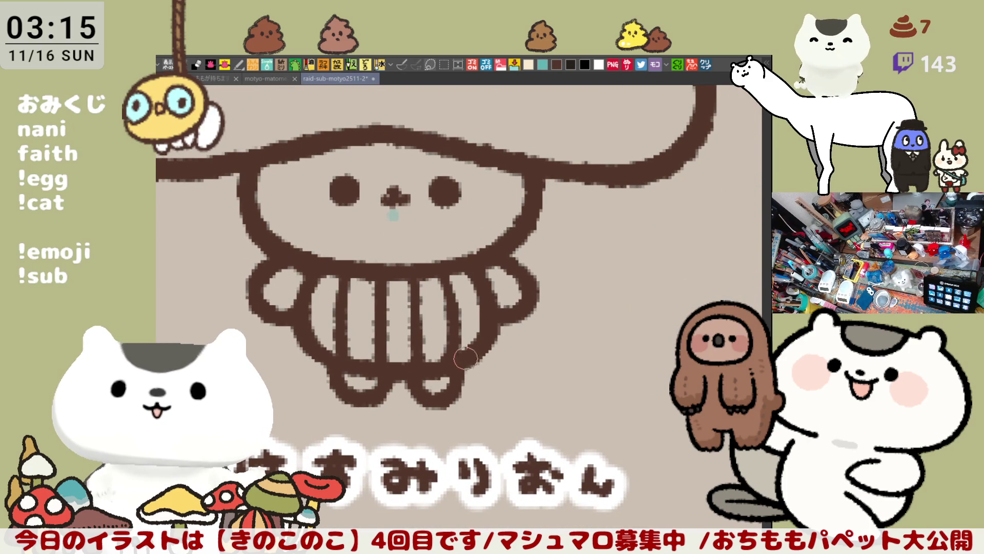
left_click_drag(481, 358, 560, 357)
left_click_drag(470, 353, 560, 357)
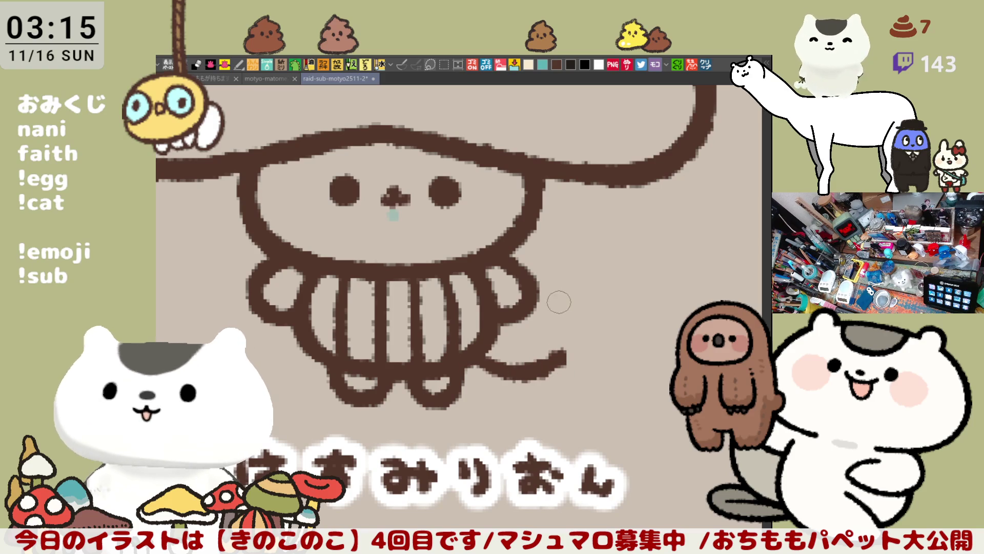
key("ctrl+z")
left_click_drag(469, 362, 585, 353)
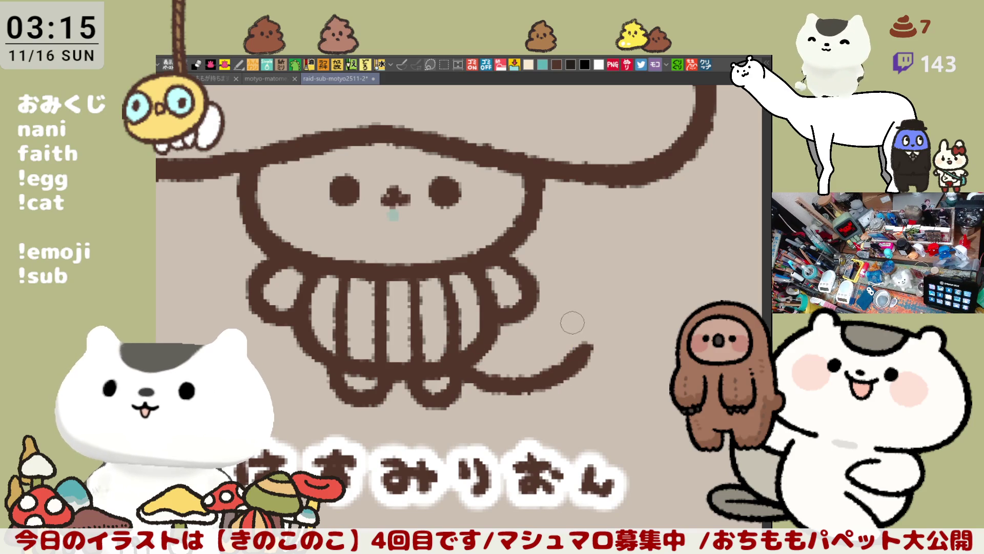
key("ctrl+z")
mouse_move(461, 393)
left_mouse_down()
mouse_move(430, 380)
mouse_move(538, 348)
mouse_move(494, 397)
left_mouse_up()
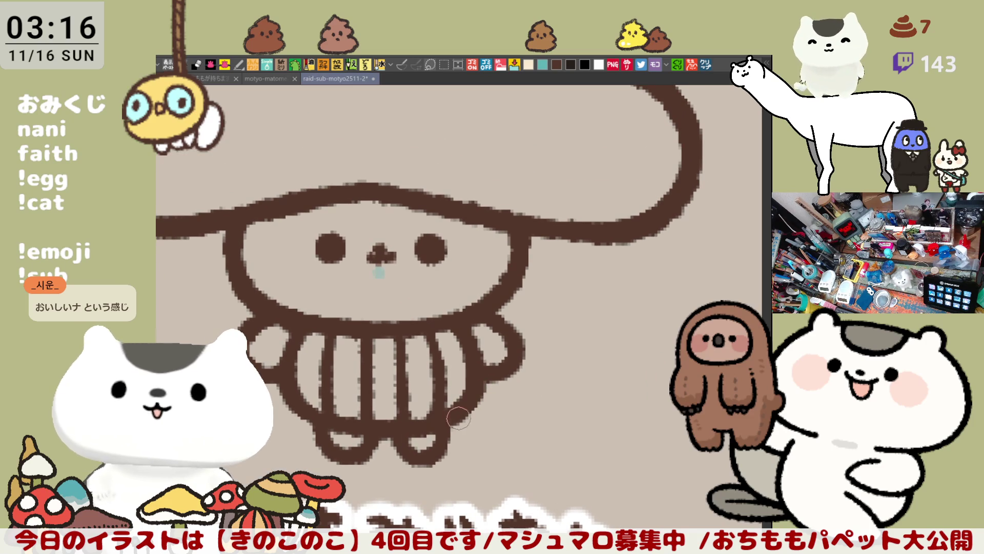
left_click_drag(444, 421, 538, 411)
key("ctrl+z")
left_click_drag(454, 422, 542, 414)
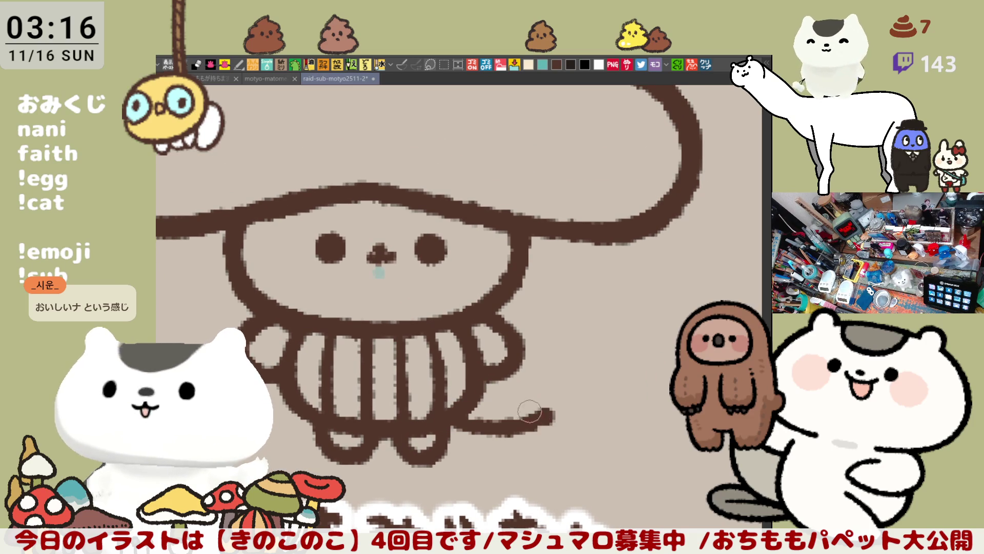
key("ctrl+z")
left_click_drag(434, 419, 567, 398)
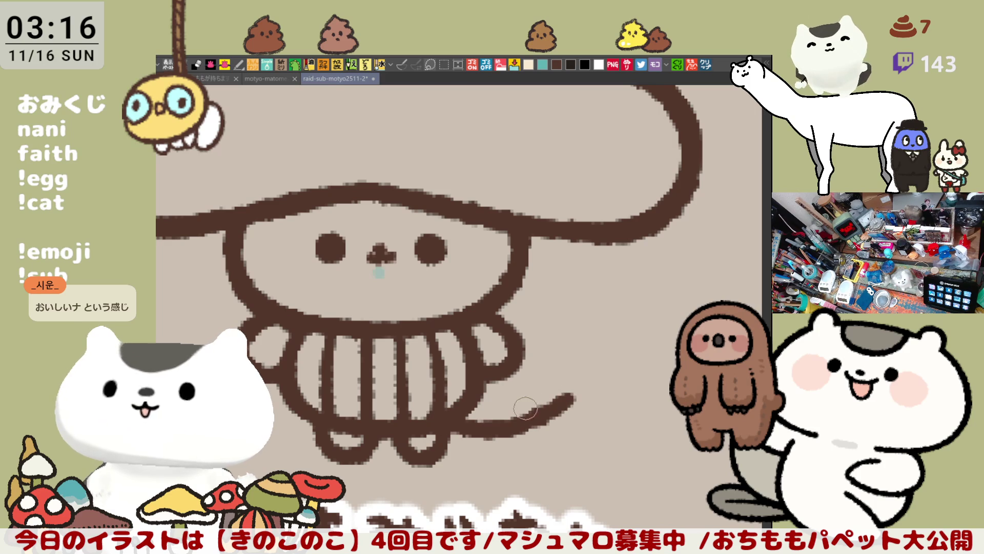
key("ctrl+z")
left_click_drag(439, 415, 565, 419)
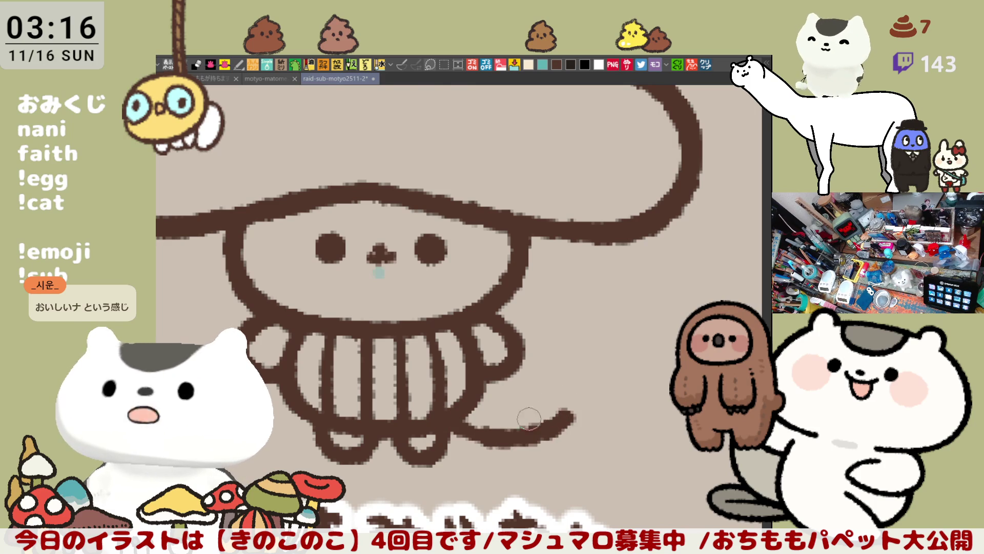
key("ctrl+z")
left_click_drag(442, 420, 562, 423)
key("ctrl+z")
Keep retrying until a final tail curve sweeps out from the body's bottom right
left_click_drag(450, 415, 573, 423)
key("ctrl+z")
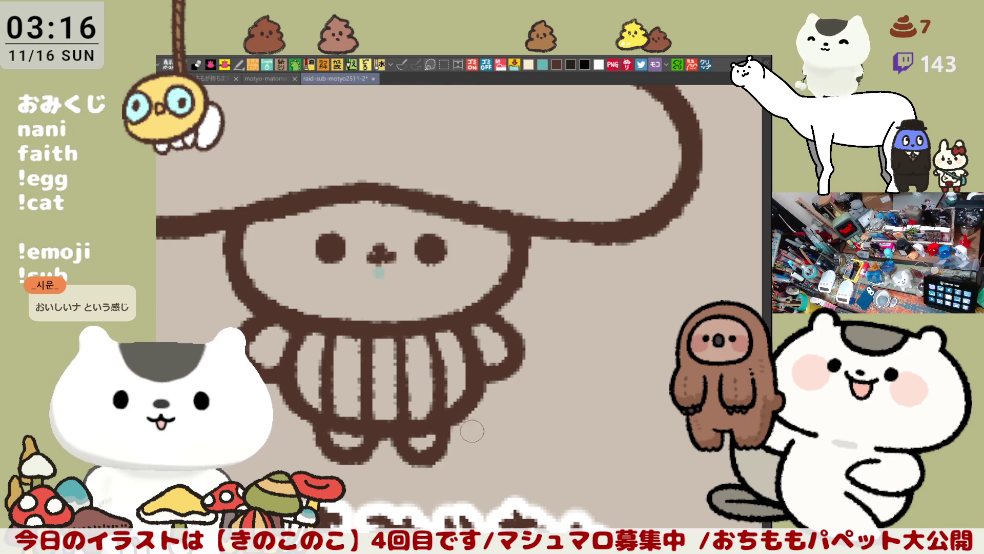
left_click_drag(445, 417, 545, 427)
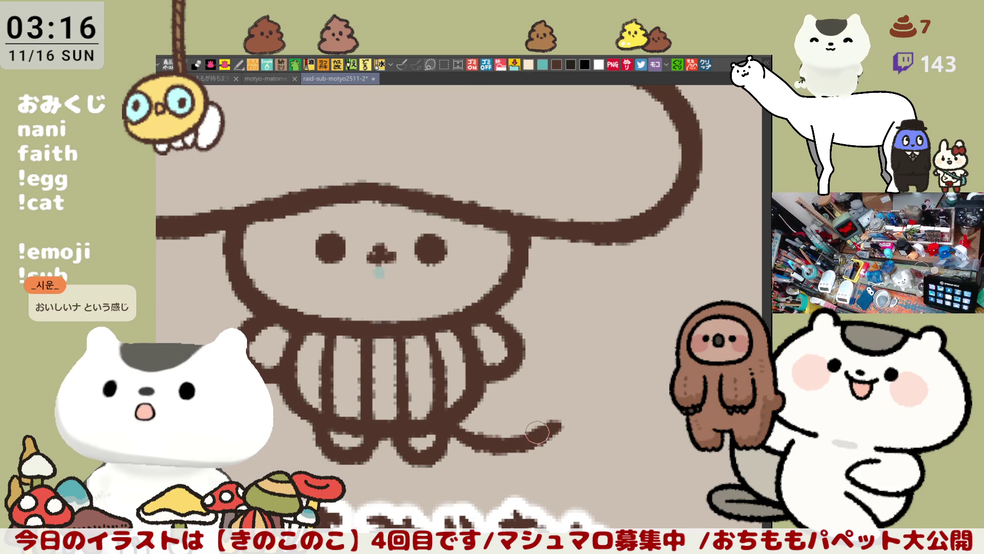
key("ctrl+z")
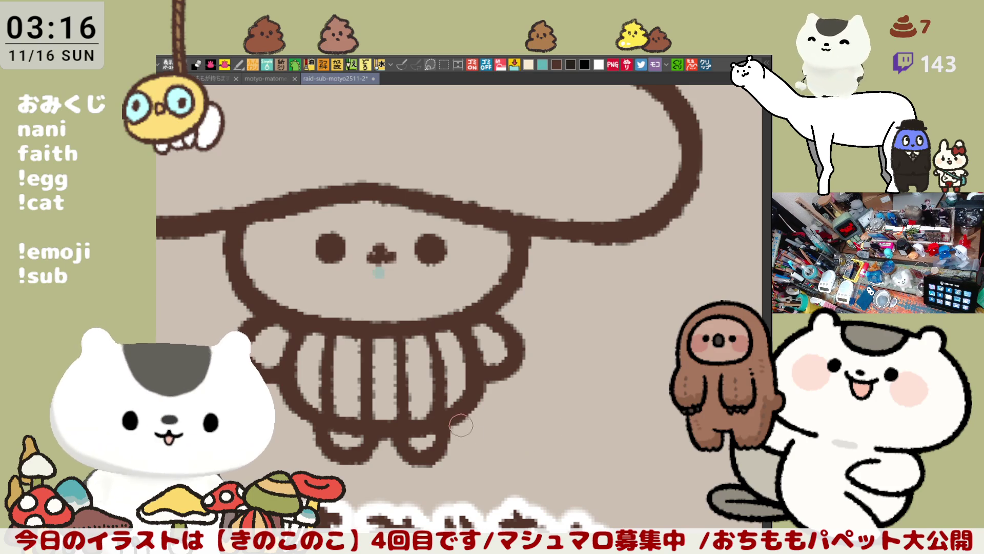
left_click_drag(446, 418, 531, 446)
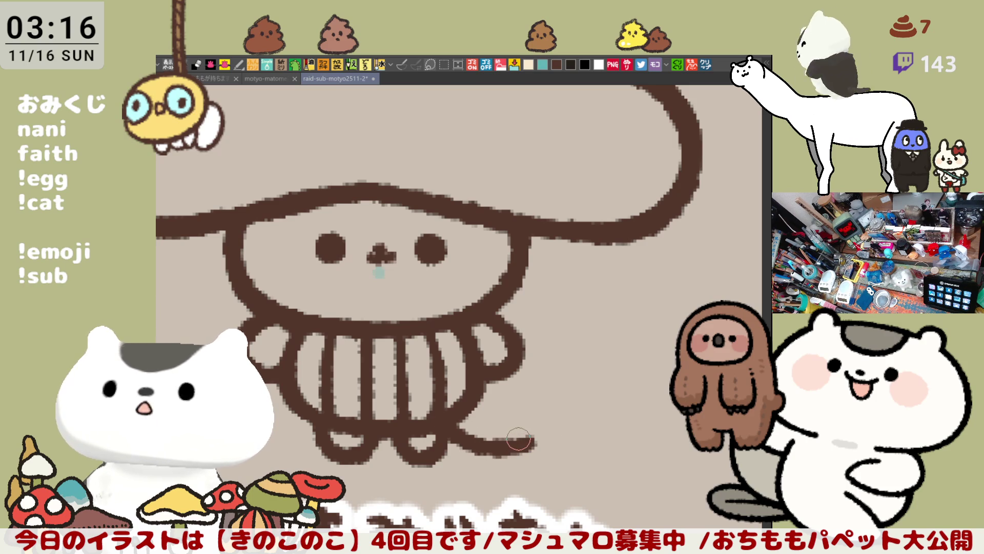
key("ctrl+z")
left_click_drag(454, 419, 584, 419)
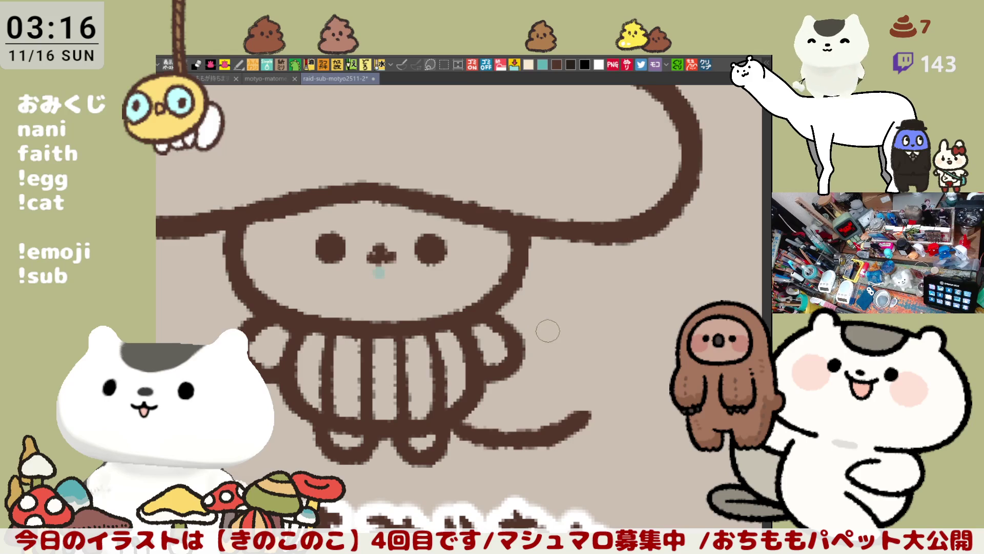
key("ctrl+z")
left_click_drag(461, 435, 580, 404)
key("ctrl+z")
left_click_drag(454, 419, 557, 408)
key("ctrl+z")
left_click_drag(457, 435, 554, 427)
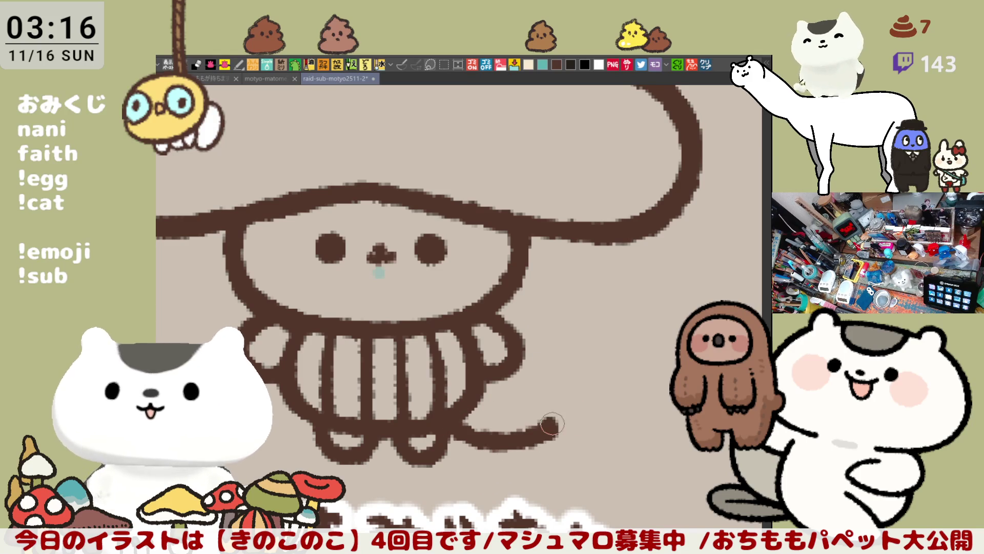
key("ctrl+z")
left_click_drag(454, 434, 554, 430)
key("ctrl+z")
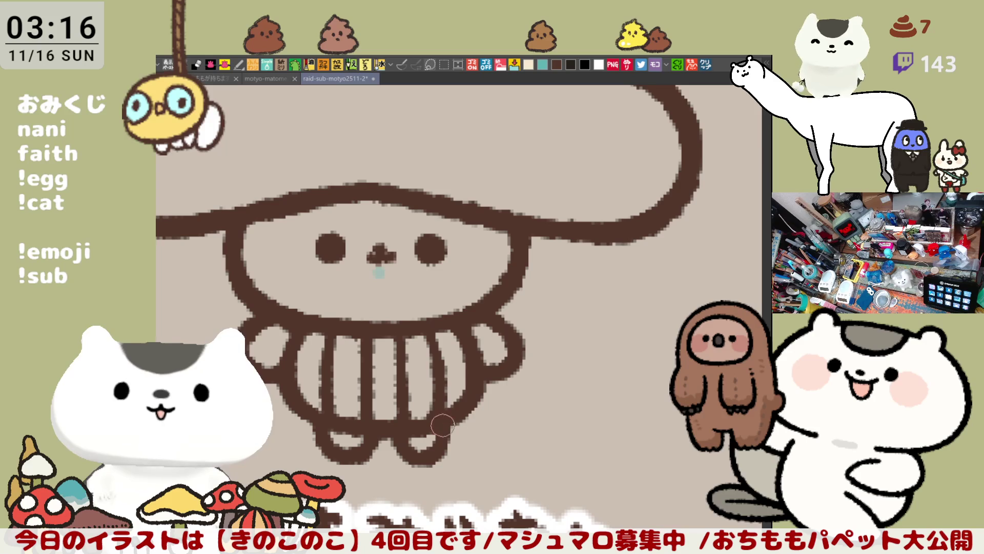
left_click_drag(450, 427, 577, 435)
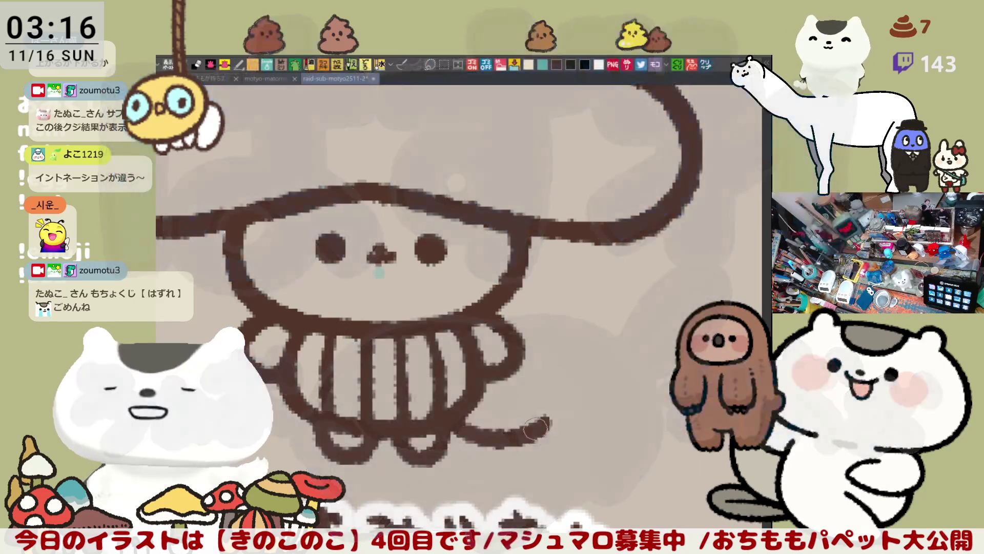
left_click_drag(454, 408, 561, 431)
key("ctrl+z")
Redraw a short brown stroke at the tail tip beside the leg
mouse_move(442, 408)
left_mouse_down()
mouse_move(511, 436)
mouse_move(548, 415)
left_mouse_up()
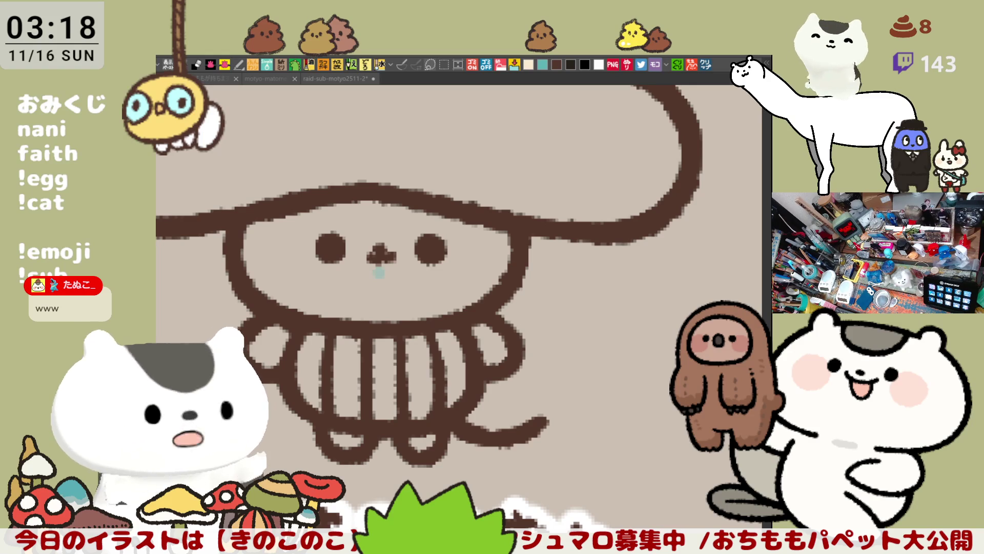
scroll(370, 324, "down", 2)
scroll(369, 324, "down", 1)
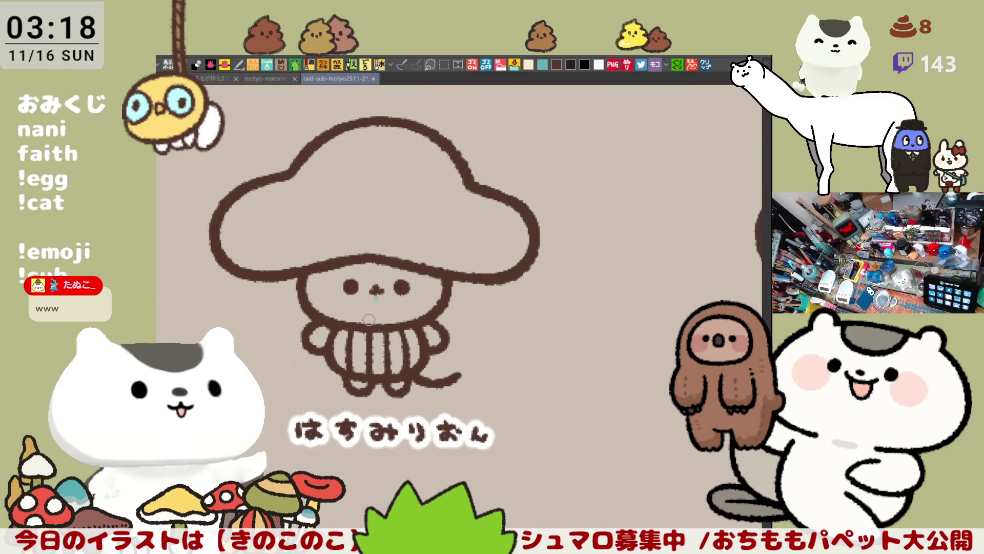
scroll(370, 324, "up", 3)
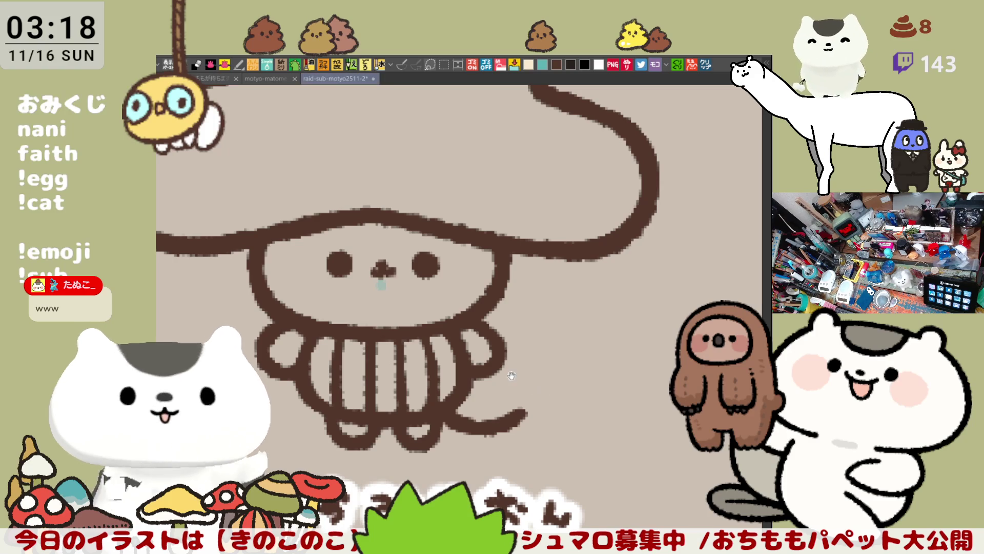
Sketch two little feet in light teal beneath the skirt
left_click_drag(380, 284, 420, 288)
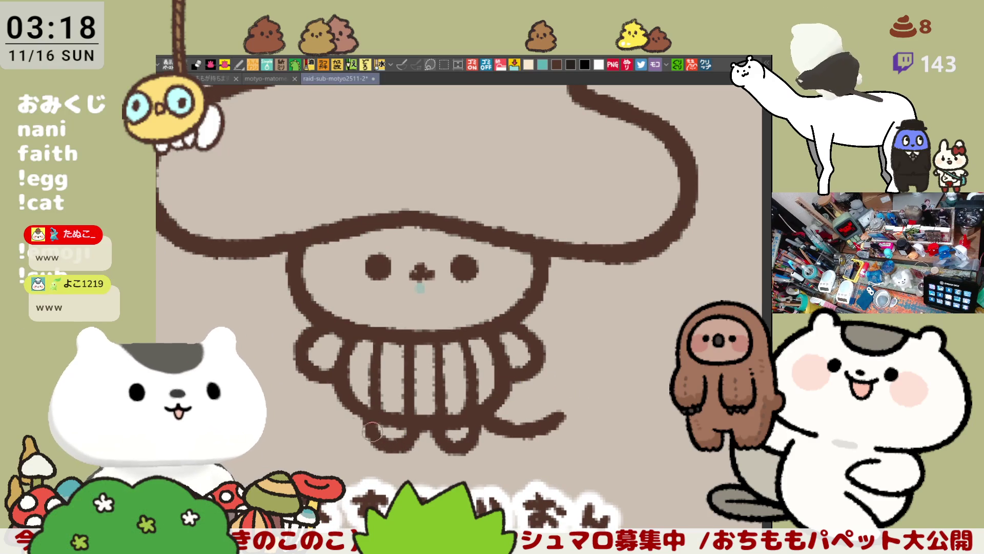
mouse_move(376, 437)
left_mouse_down()
mouse_move(430, 438)
mouse_move(354, 436)
mouse_move(479, 445)
mouse_move(431, 440)
mouse_move(481, 438)
mouse_move(461, 431)
mouse_move(508, 421)
mouse_move(569, 427)
left_mouse_up()
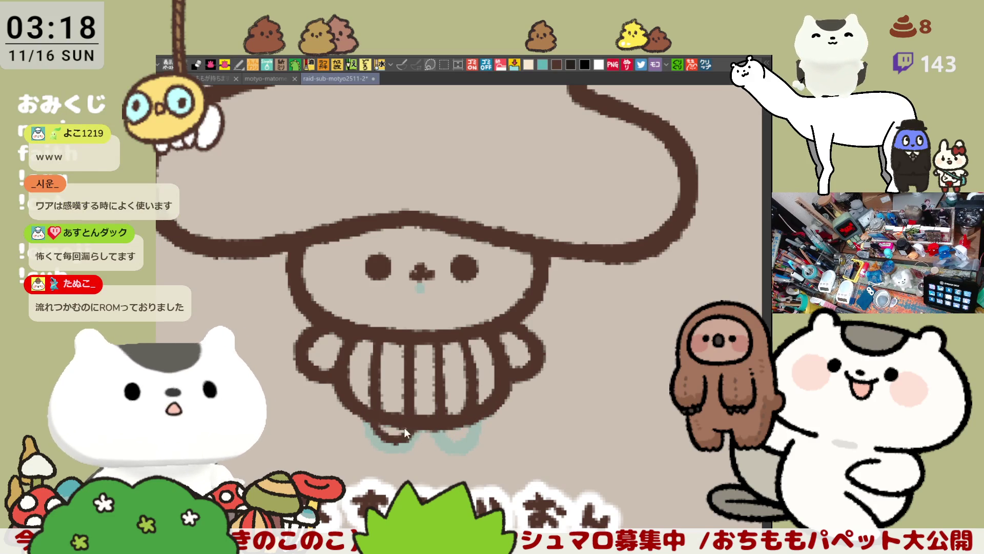
Ink the left and right foot outlines in dark brown
left_click_drag(388, 434, 406, 439)
key("ctrl+z")
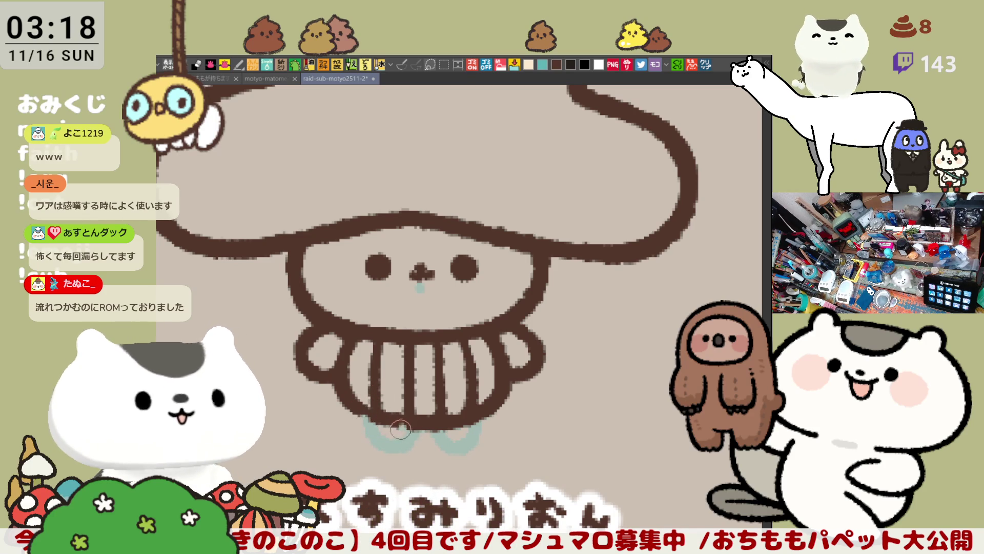
left_click_drag(388, 435, 409, 421)
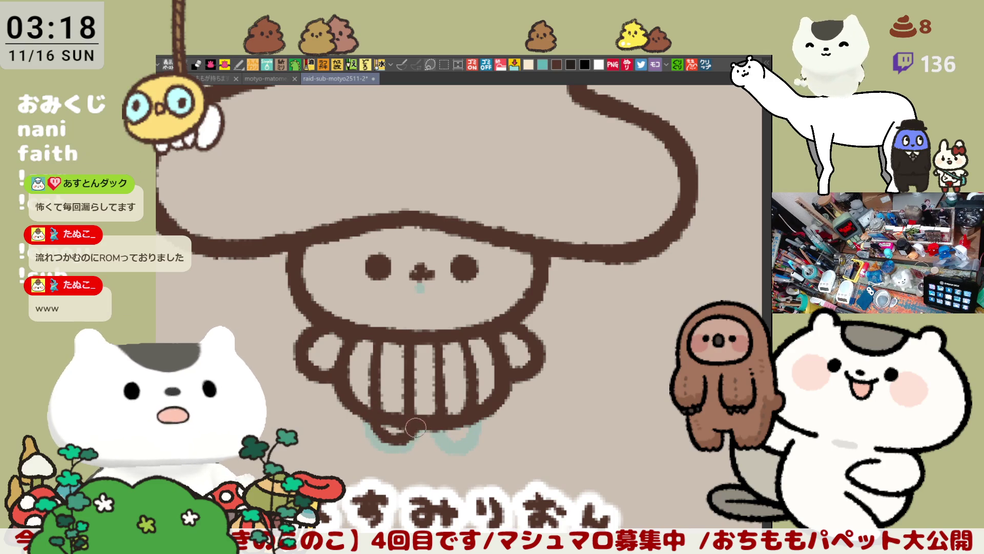
mouse_move(377, 443)
left_mouse_down()
mouse_move(403, 444)
mouse_move(369, 439)
left_mouse_up()
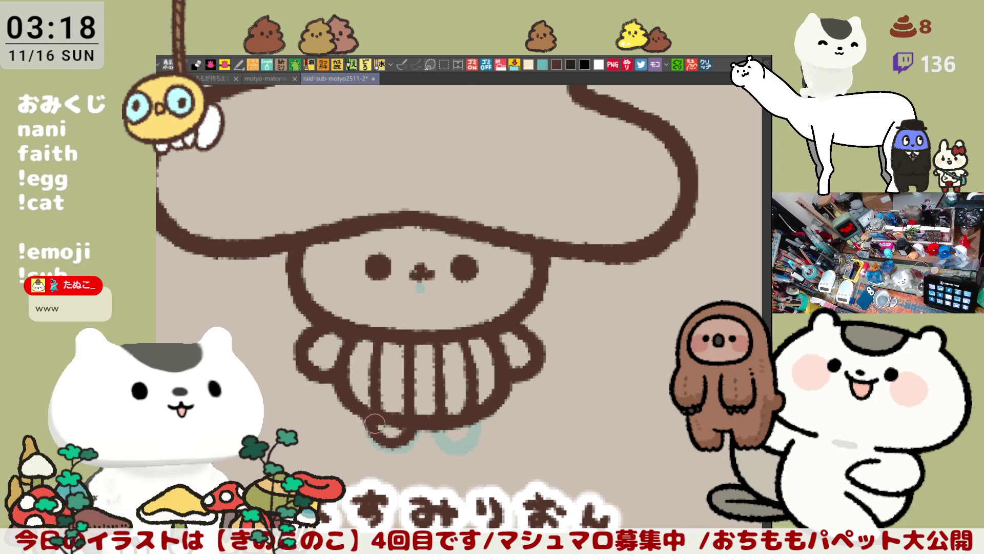
left_click_drag(436, 433, 466, 435)
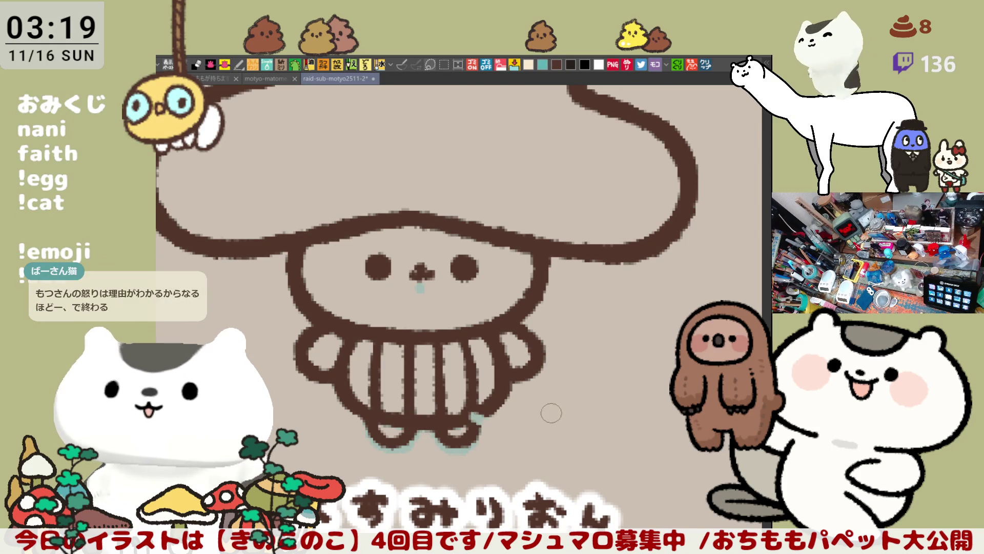
Redraw the tail curving upward from the skirt's bottom right
left_click_drag(477, 427, 560, 407)
key("ctrl+z")
left_click_drag(467, 417, 554, 408)
key("ctrl+z")
left_click_drag(472, 413, 552, 403)
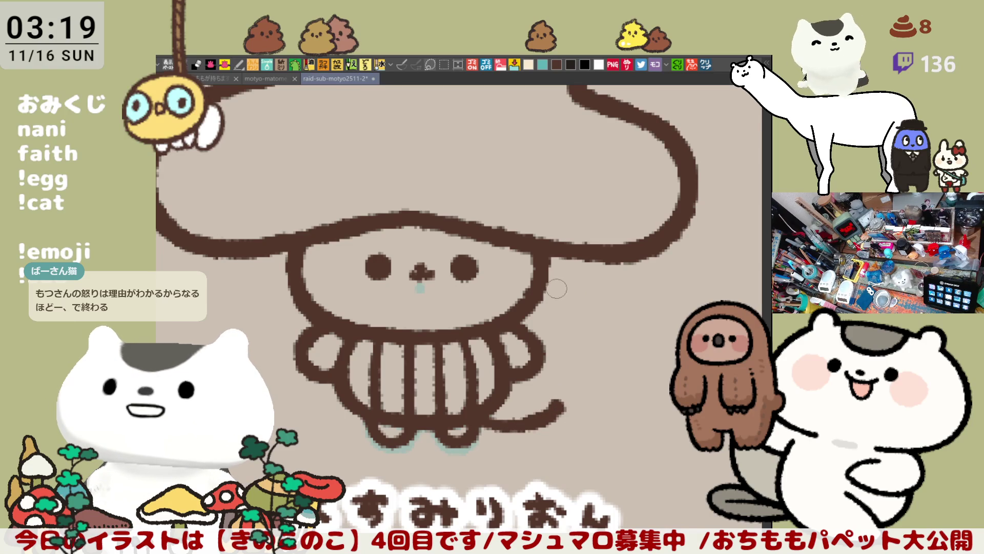
Draw a curled right arm from the head and join its outline to the head
left_click_drag(542, 281, 619, 357)
key("ctrl+z")
left_click_drag(543, 282, 619, 371)
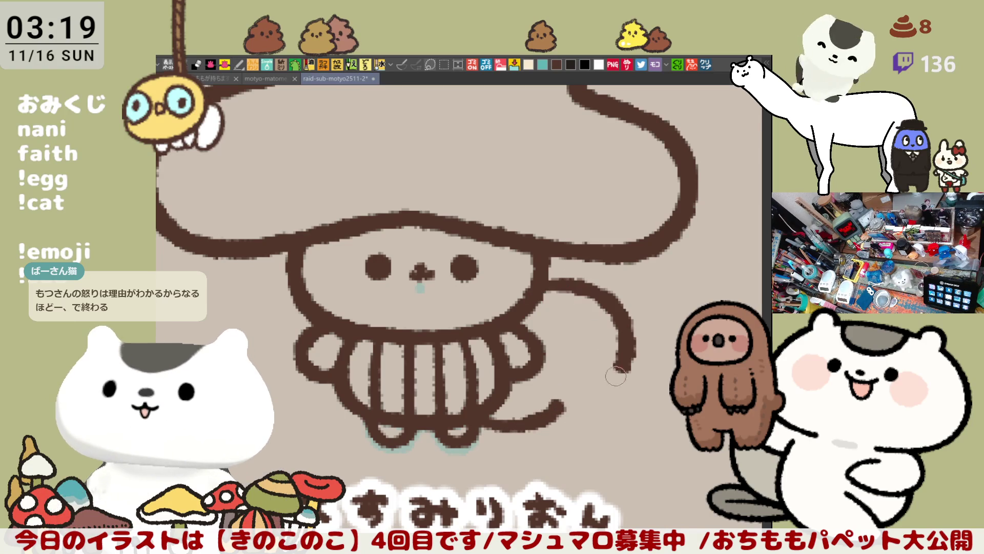
key("ctrl+z")
left_click_drag(542, 283, 580, 367)
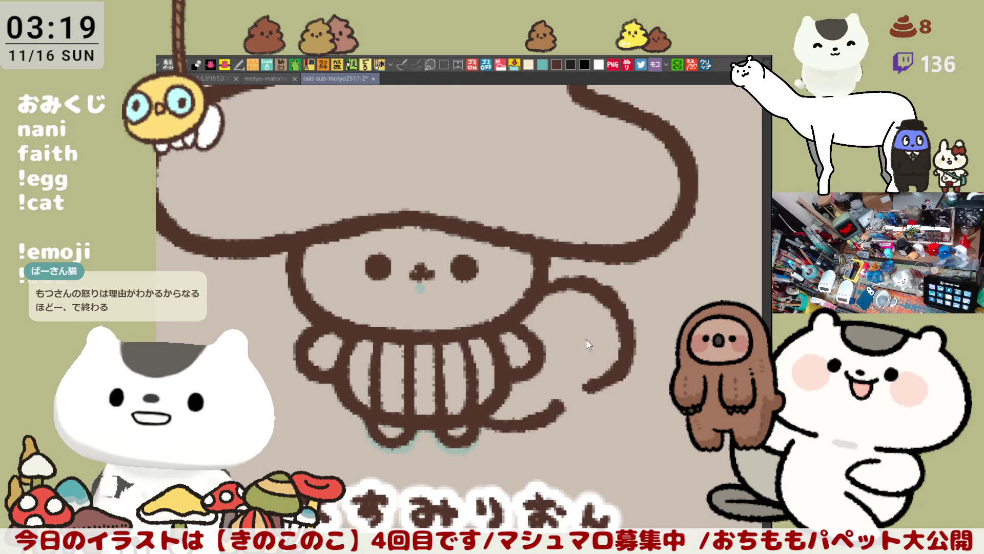
key("ctrl+z")
left_click_drag(542, 283, 557, 383)
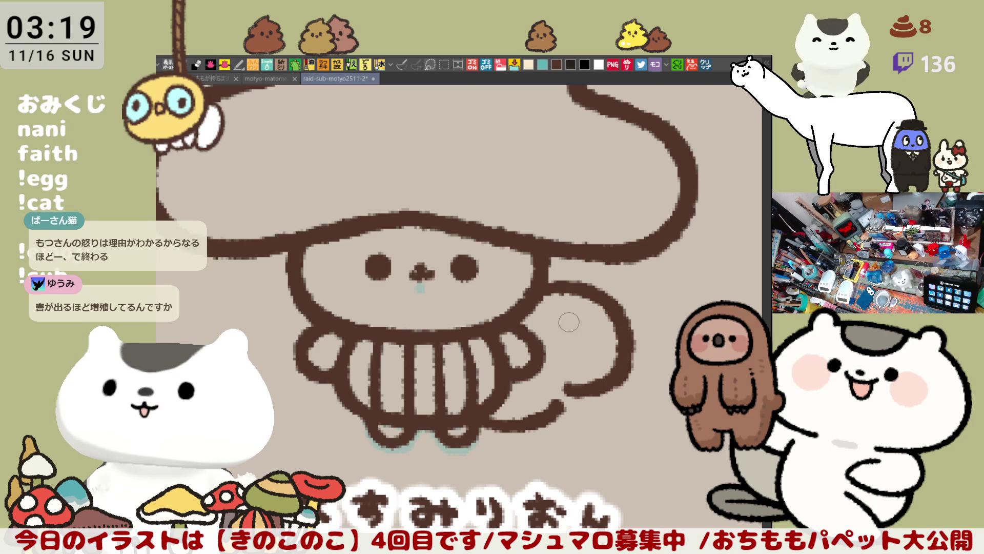
key("ctrl+z")
left_click_drag(542, 293, 577, 400)
key("ctrl+z")
left_click_drag(542, 288, 557, 397)
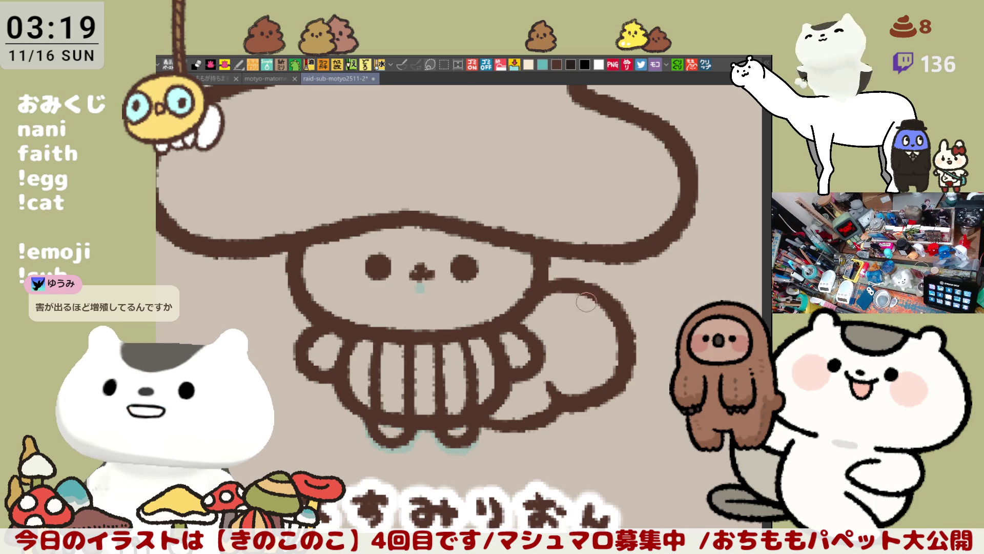
mouse_move(554, 281)
left_mouse_down()
mouse_move(588, 291)
mouse_move(557, 249)
left_mouse_up()
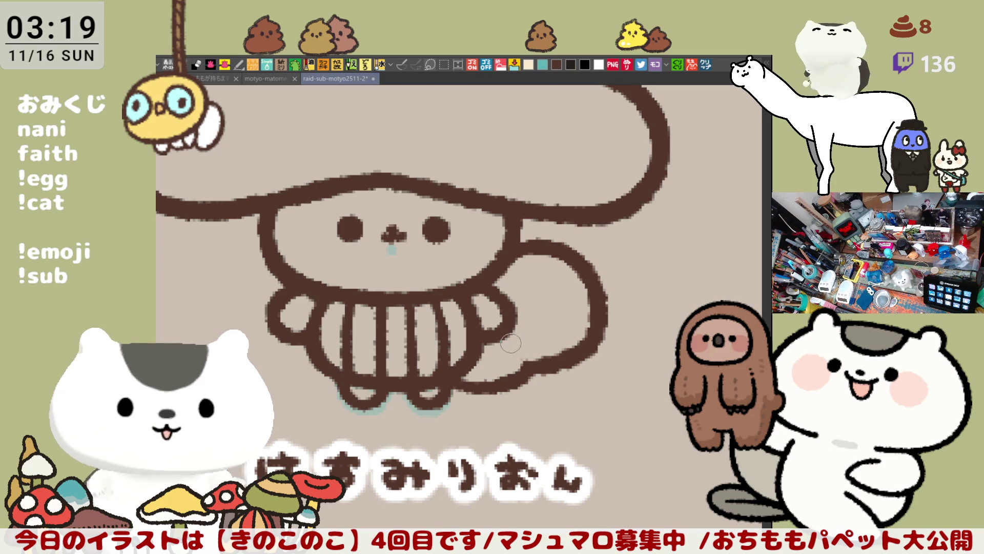
Touch up the tail loop and erase the tail line overlapping the body
left_click_drag(517, 348, 508, 362)
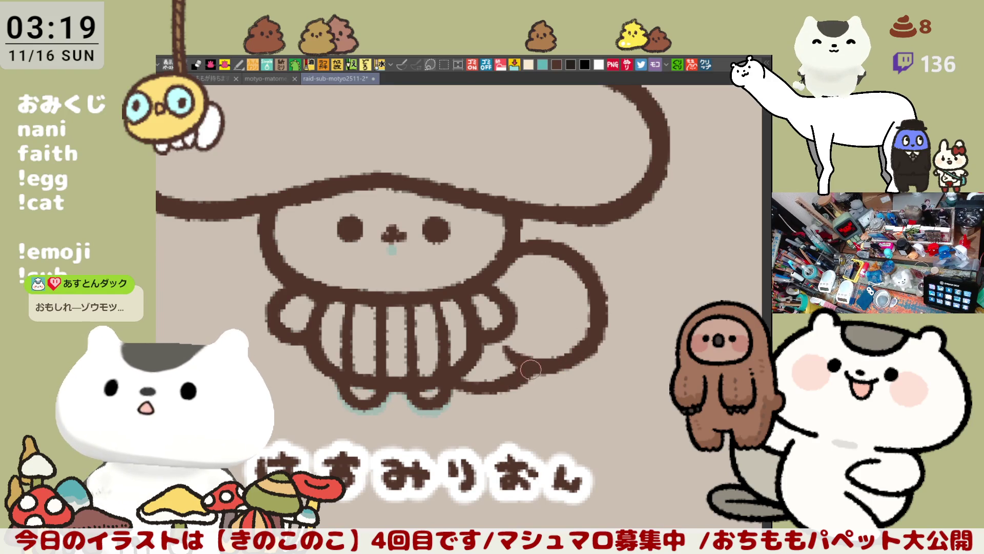
left_click_drag(538, 376, 539, 369)
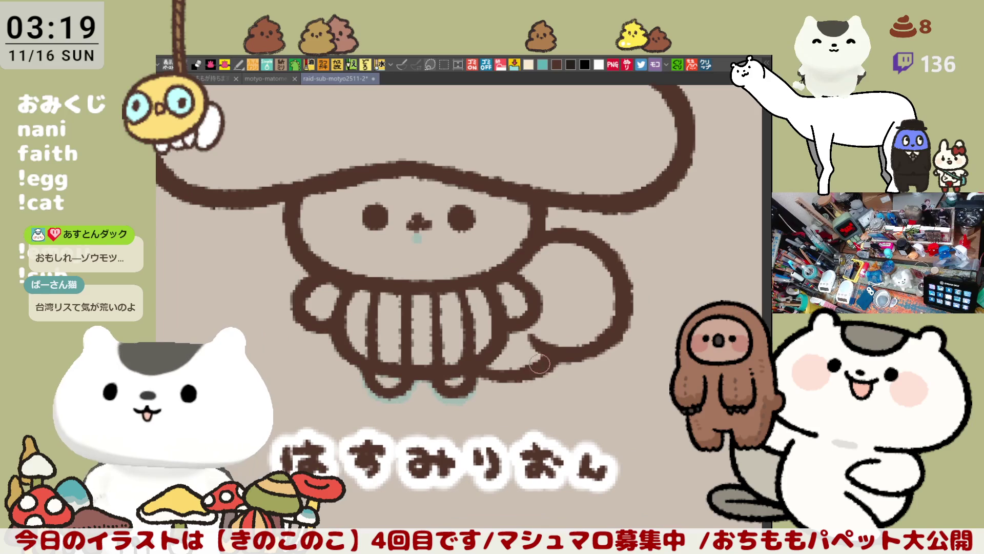
left_click_drag(598, 337, 576, 331)
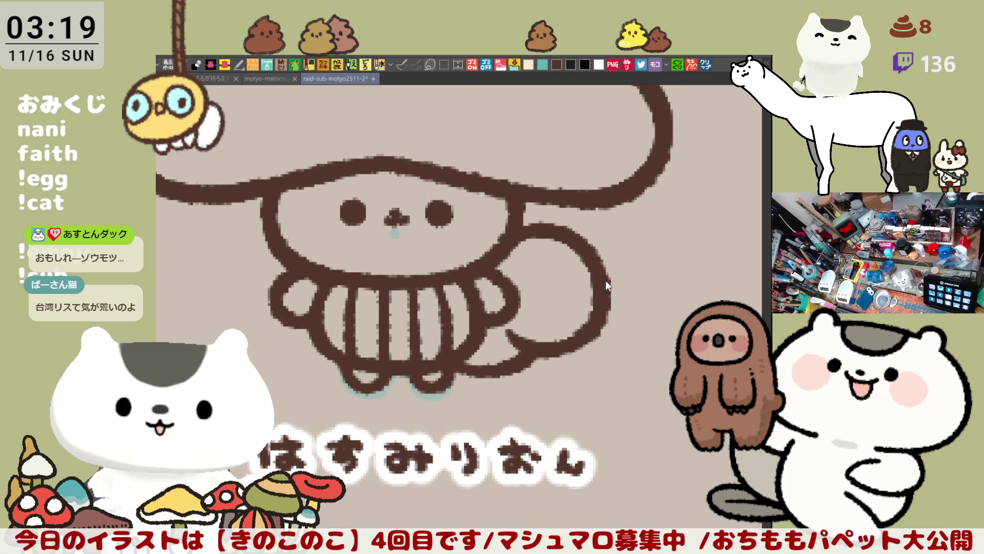
left_click_drag(589, 284, 591, 307)
left_click_drag(583, 270, 548, 233)
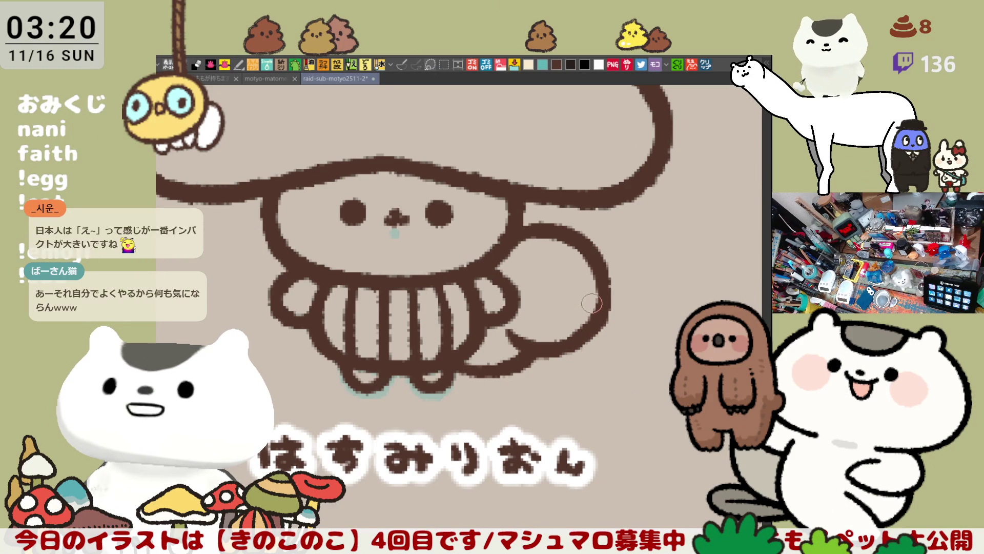
left_click_drag(615, 311, 608, 335)
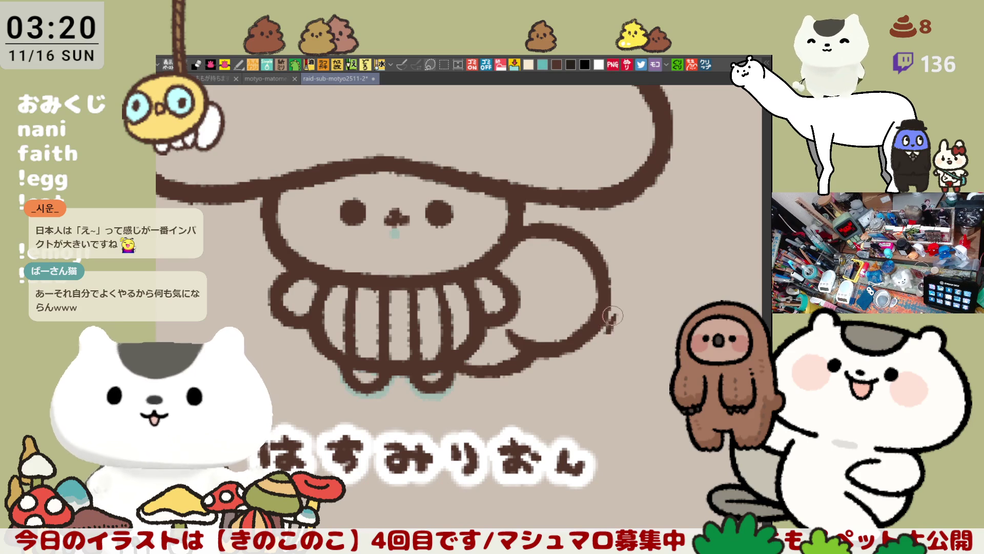
key("ctrl+z")
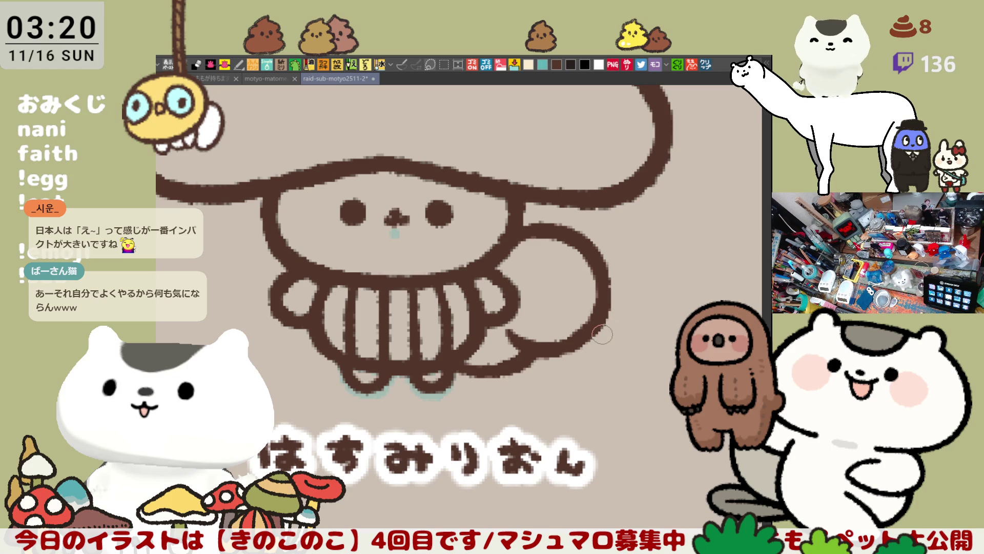
scroll(602, 332, "down", 3)
scroll(603, 333, "up", 2)
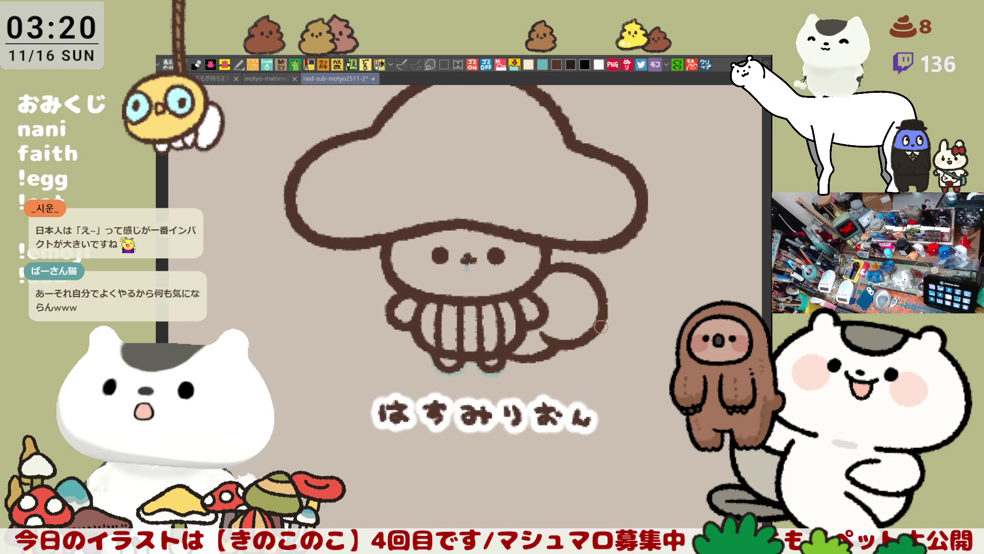
scroll(602, 307, "up", 1)
scroll(604, 279, "left", 2)
scroll(538, 285, "left", 2)
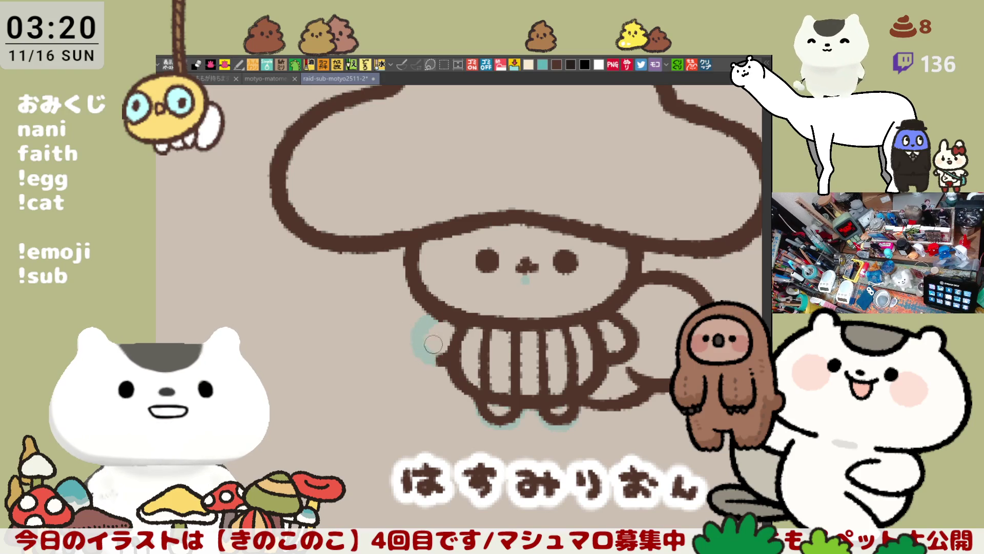
Redraw the left arm outline and refine the right arm outline
left_click_drag(436, 368, 456, 354)
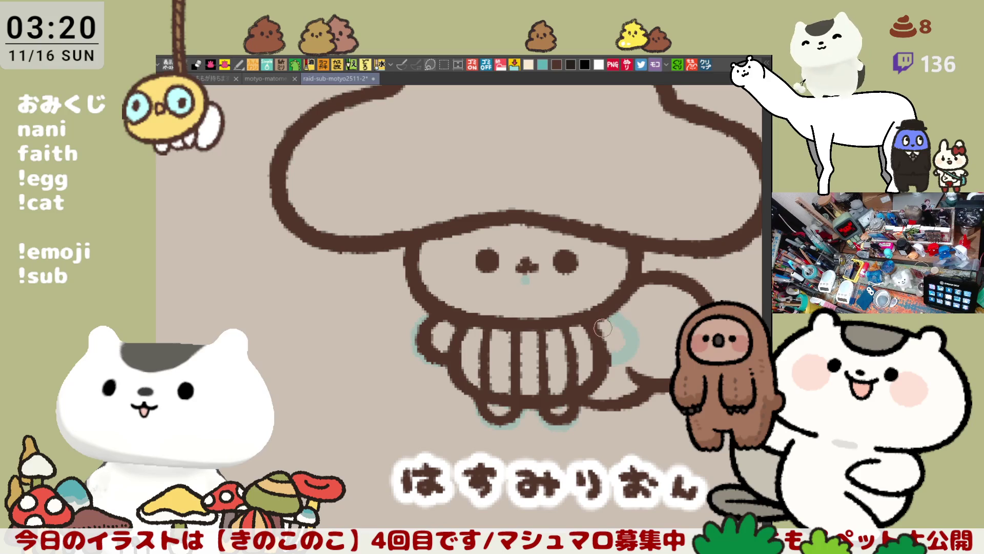
left_click_drag(604, 311, 608, 361)
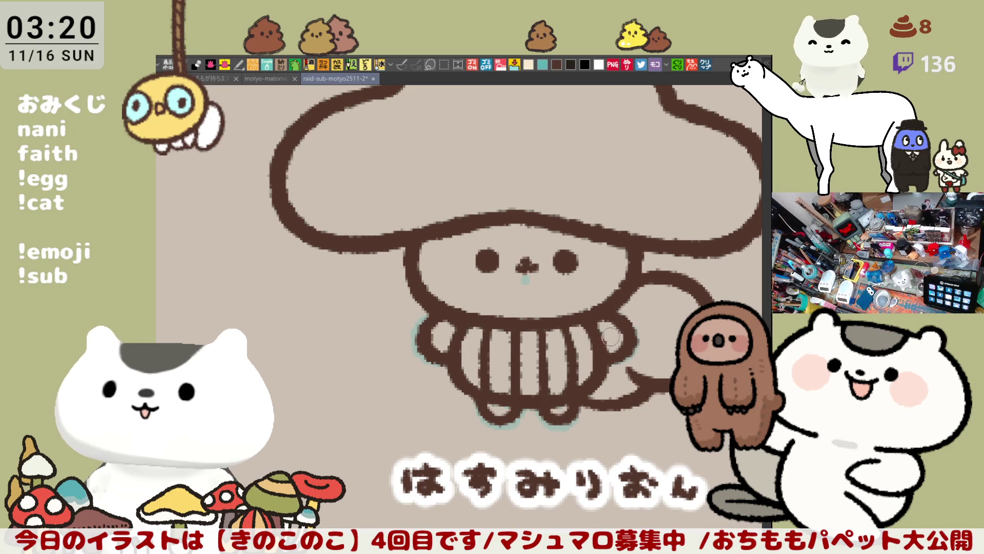
left_click_drag(611, 315, 610, 356)
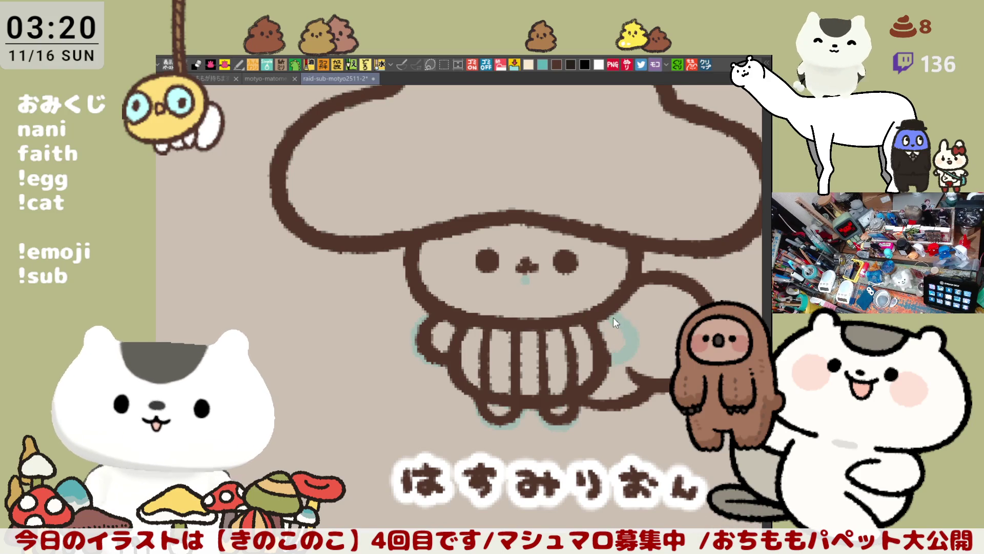
mouse_move(615, 312)
left_mouse_down()
mouse_move(604, 360)
mouse_move(612, 358)
left_mouse_up()
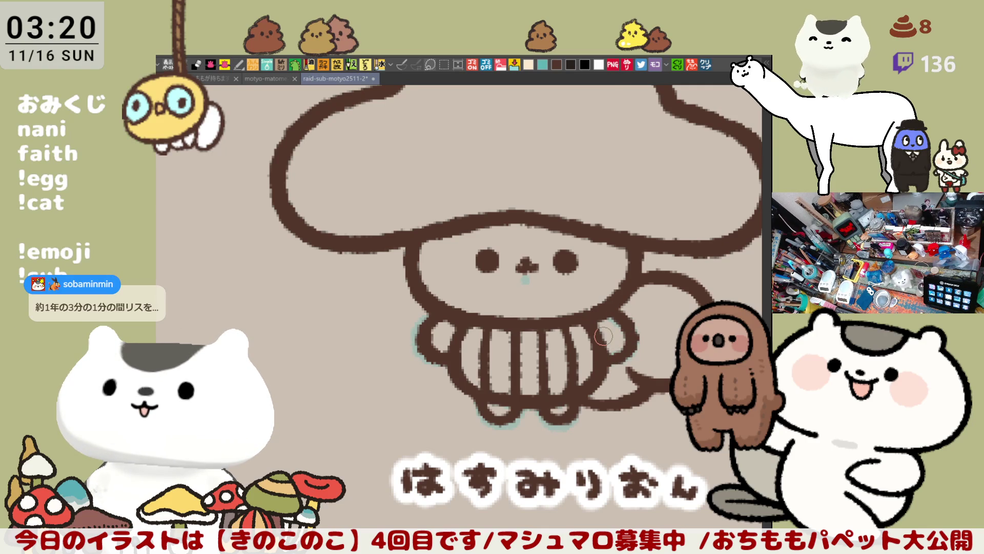
scroll(604, 332, "down", 2)
scroll(604, 333, "down", 2)
scroll(604, 333, "down", 1)
scroll(603, 333, "down", 1)
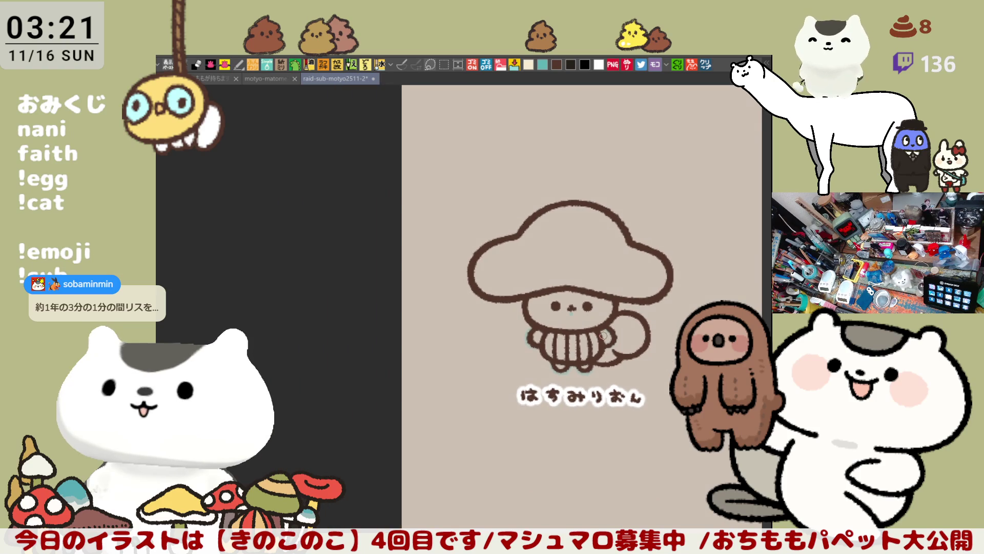
scroll(603, 336, "up", 2)
scroll(592, 324, "up", 2)
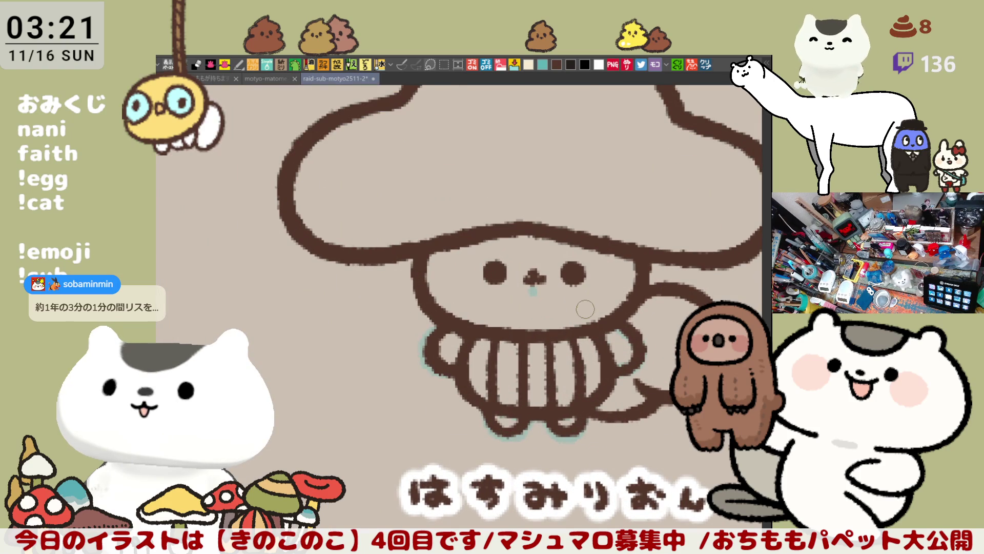
scroll(575, 359, "down", 2)
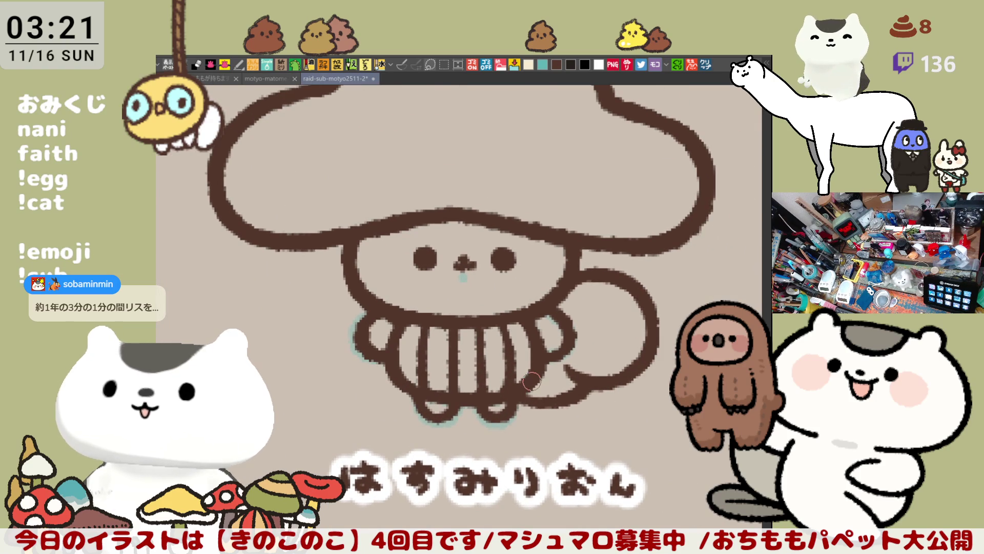
scroll(554, 369, "down", 2)
scroll(532, 385, "down", 1)
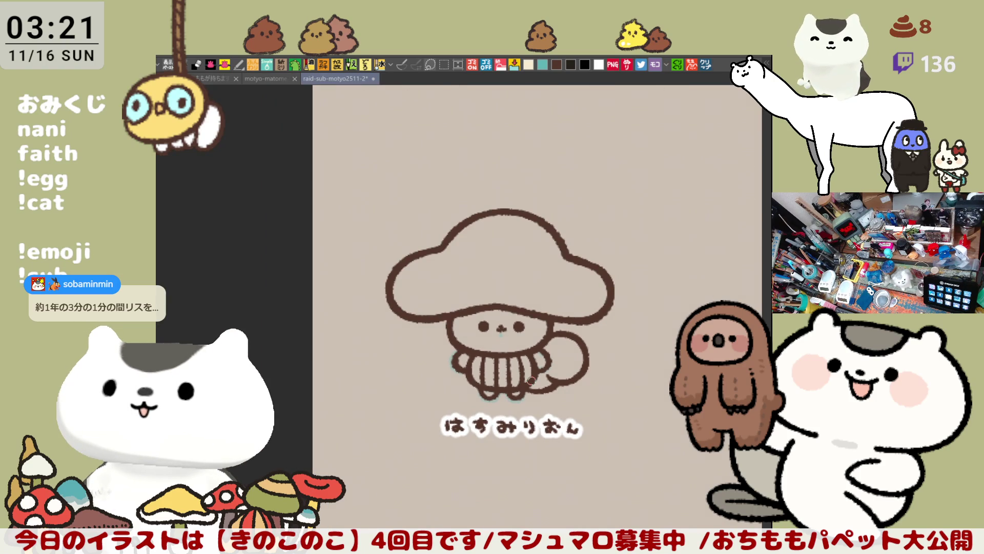
scroll(531, 381, "down", 1)
scroll(531, 380, "up", 1)
scroll(515, 362, "up", 2)
scroll(504, 351, "up", 2)
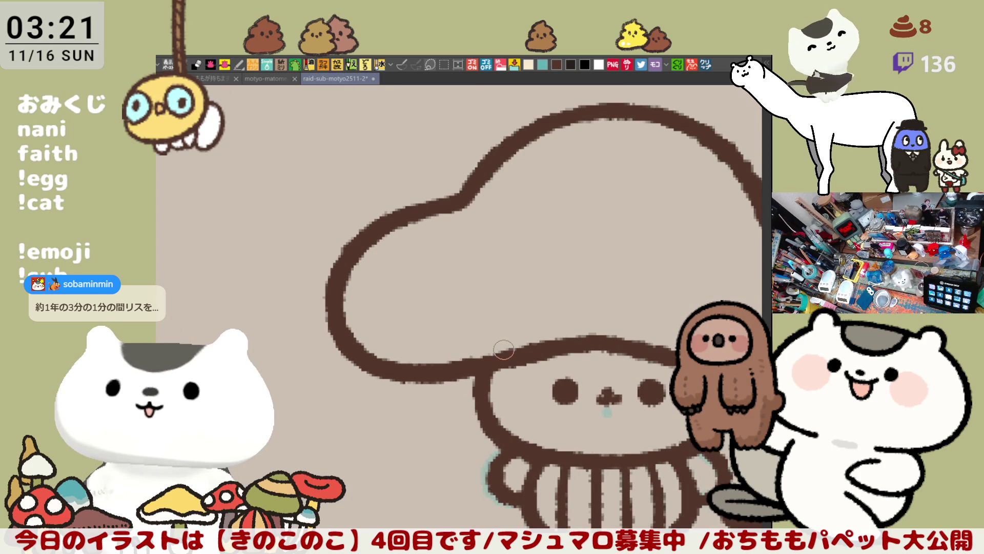
scroll(503, 350, "up", 2)
Erase a stretch of the cap's upper-left outline
mouse_move(362, 308)
left_mouse_down()
mouse_move(401, 287)
mouse_move(346, 316)
mouse_move(435, 258)
mouse_move(460, 263)
left_mouse_up()
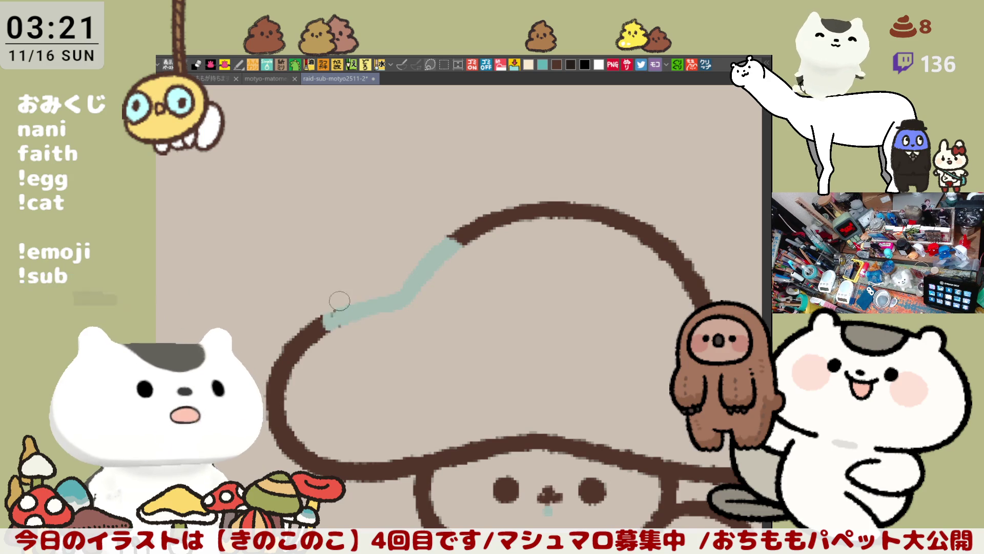
mouse_move(339, 312)
left_mouse_down()
mouse_move(322, 327)
mouse_move(339, 314)
left_mouse_up()
left_click(361, 276)
Try curved strokes above the cap's left side and erase the cap outline inside the loop
mouse_move(339, 239)
left_mouse_down()
mouse_move(301, 231)
mouse_move(346, 315)
left_mouse_up()
key("ctrl+z")
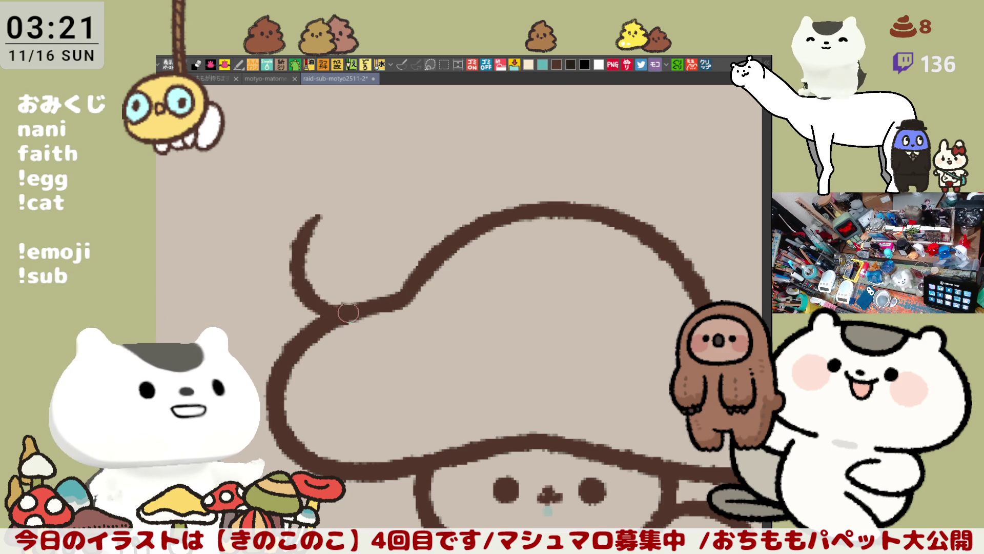
key("ctrl+z")
mouse_move(316, 201)
left_mouse_down()
mouse_move(286, 250)
mouse_move(354, 312)
left_mouse_up()
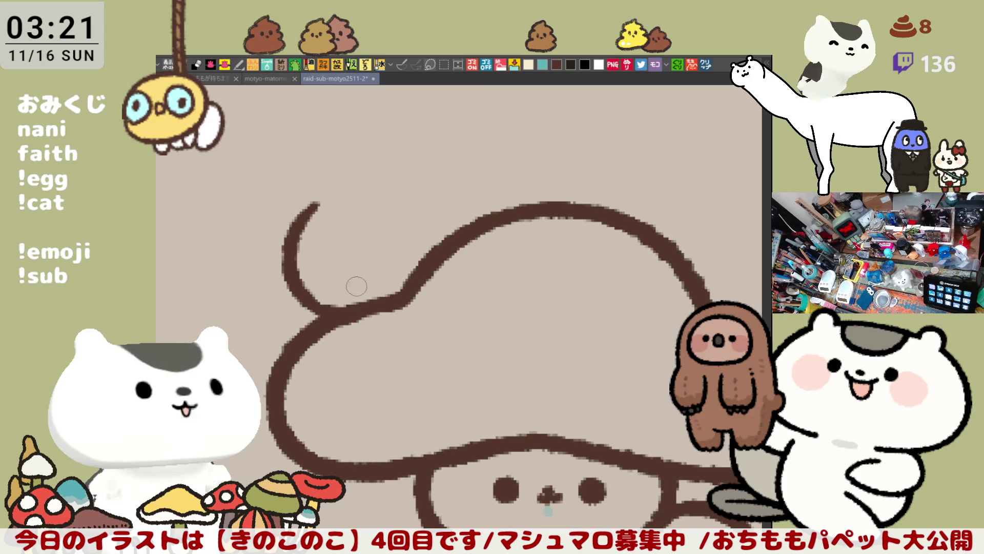
key("ctrl+z")
left_click_drag(311, 224, 354, 312)
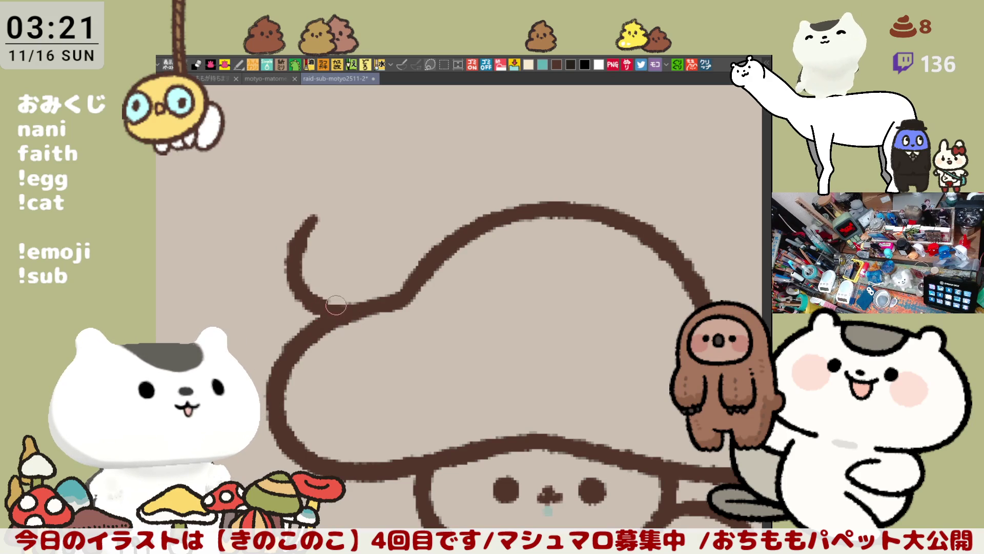
key("ctrl+z")
left_click_drag(401, 196, 445, 247)
key("ctrl+z")
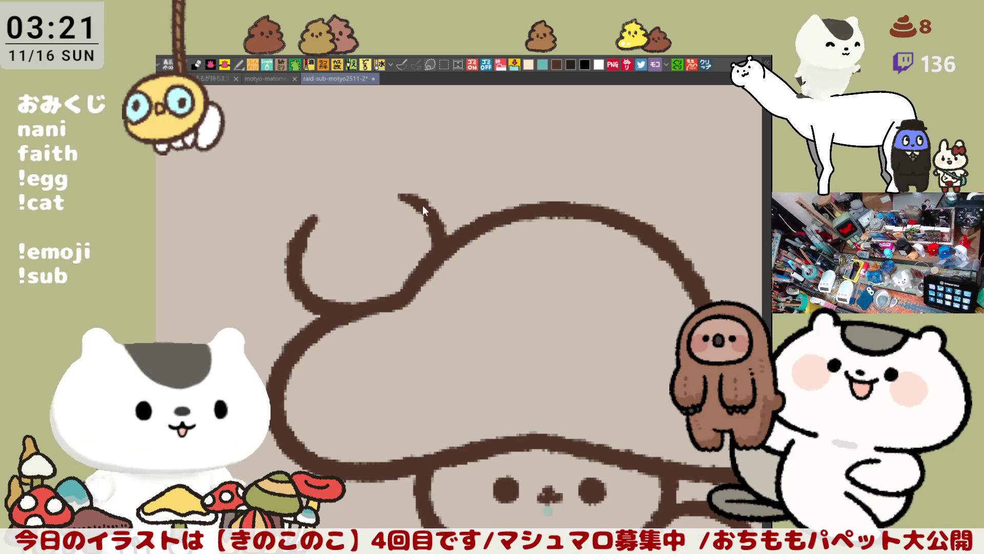
key("ctrl+z")
left_click_drag(416, 262, 432, 250)
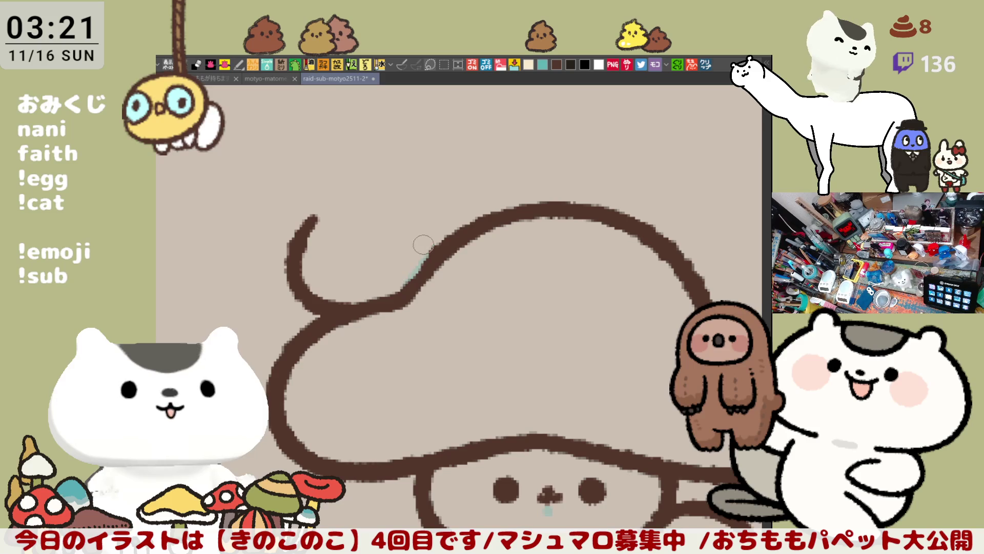
left_click_drag(394, 285, 430, 238)
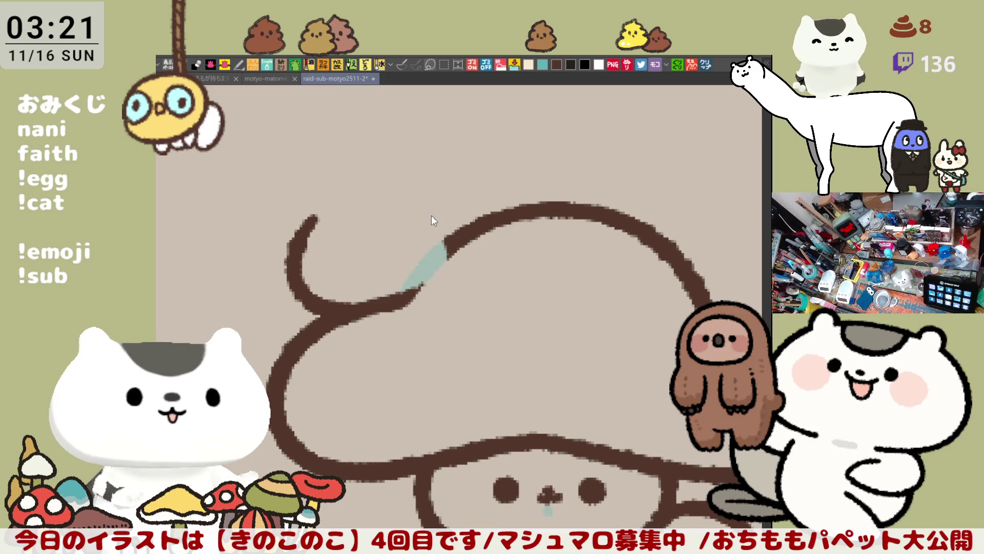
Draw the round tangerine outline joining the cap and smooth its loop
left_click_drag(404, 202, 416, 292)
key("ctrl+z")
left_click_drag(402, 200, 392, 291)
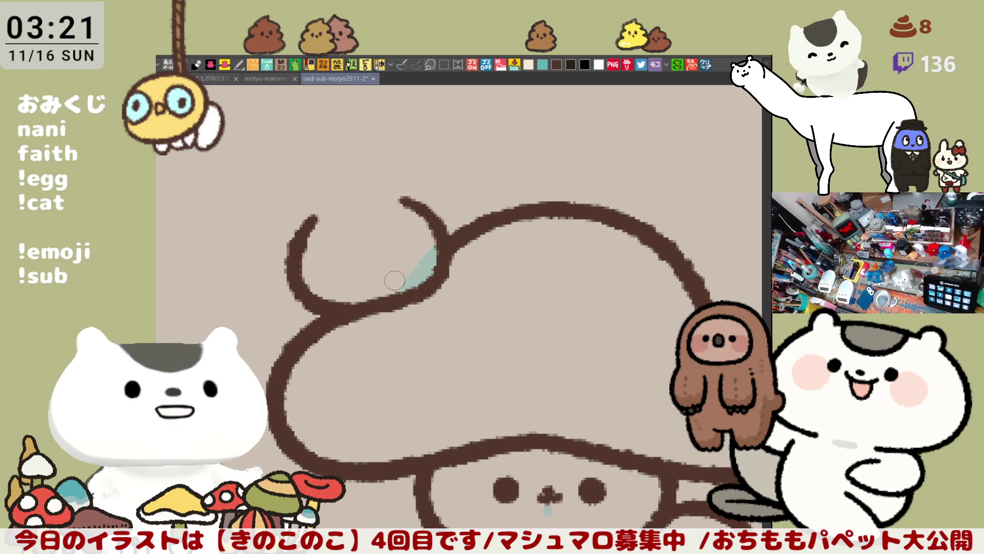
key("ctrl+z")
left_click_drag(395, 199, 399, 295)
key("ctrl+z")
left_click_drag(388, 196, 400, 298)
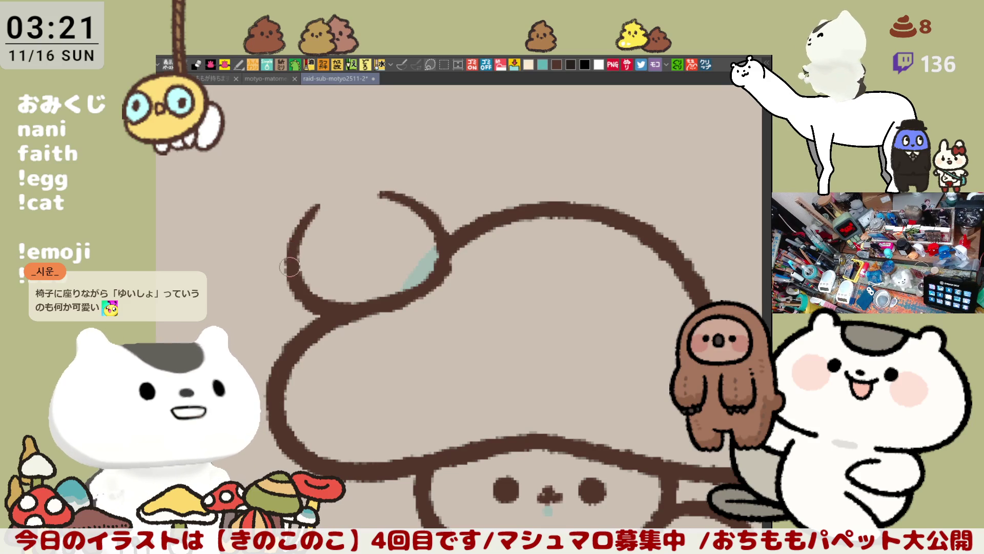
left_click_drag(306, 231, 322, 206)
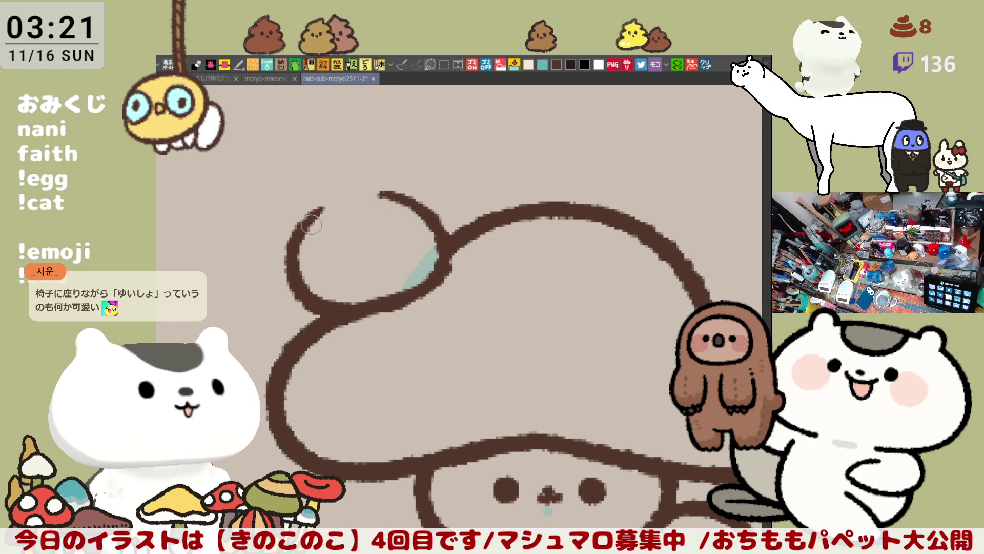
left_click_drag(323, 214, 377, 194)
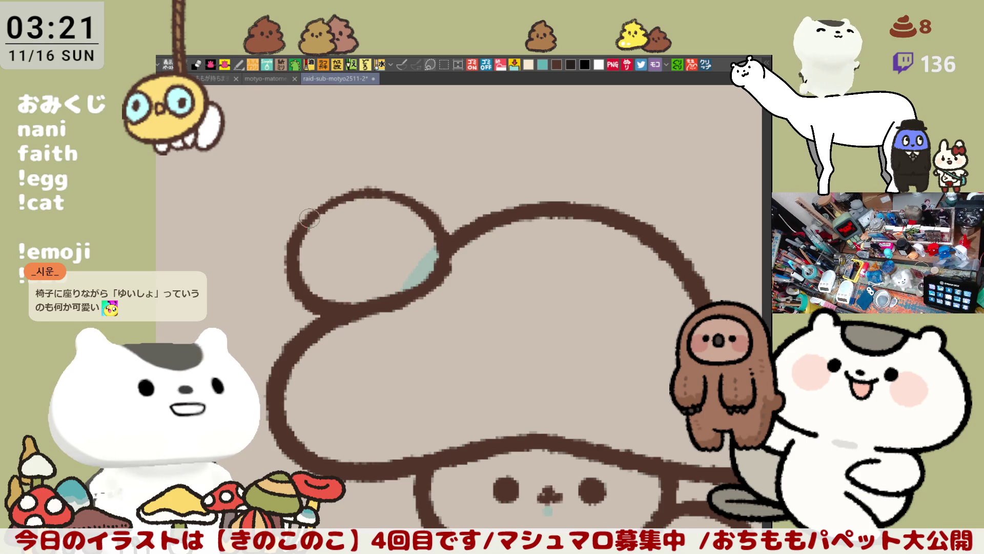
mouse_move(303, 229)
left_mouse_down()
mouse_move(361, 192)
mouse_move(425, 201)
left_mouse_up()
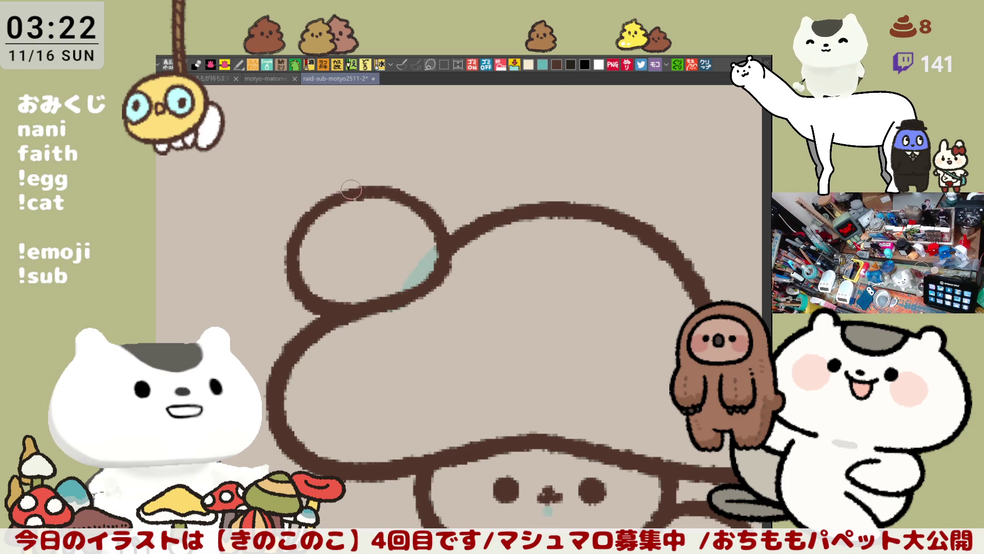
Attempt a small stem curl atop the tangerine, then undo it
mouse_move(350, 173)
left_mouse_down()
mouse_move(377, 154)
mouse_move(343, 181)
mouse_move(381, 165)
mouse_move(361, 196)
left_mouse_up()
key("ctrl+z")
key("ctrl+z")
mouse_move(357, 153)
left_mouse_down()
mouse_move(342, 180)
mouse_move(381, 166)
mouse_move(361, 193)
mouse_move(358, 185)
left_mouse_up()
key("ctrl+z")
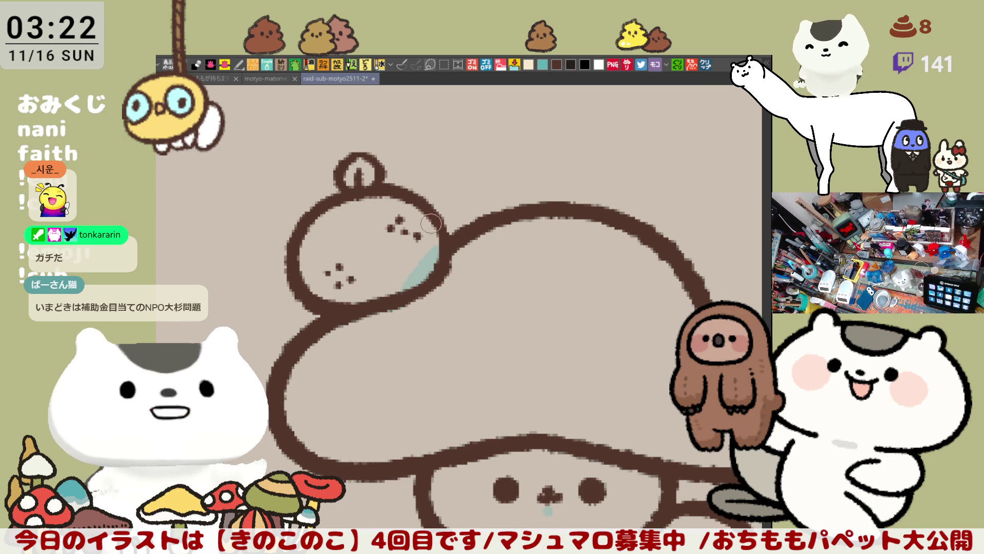
left_click_drag(462, 354, 469, 328)
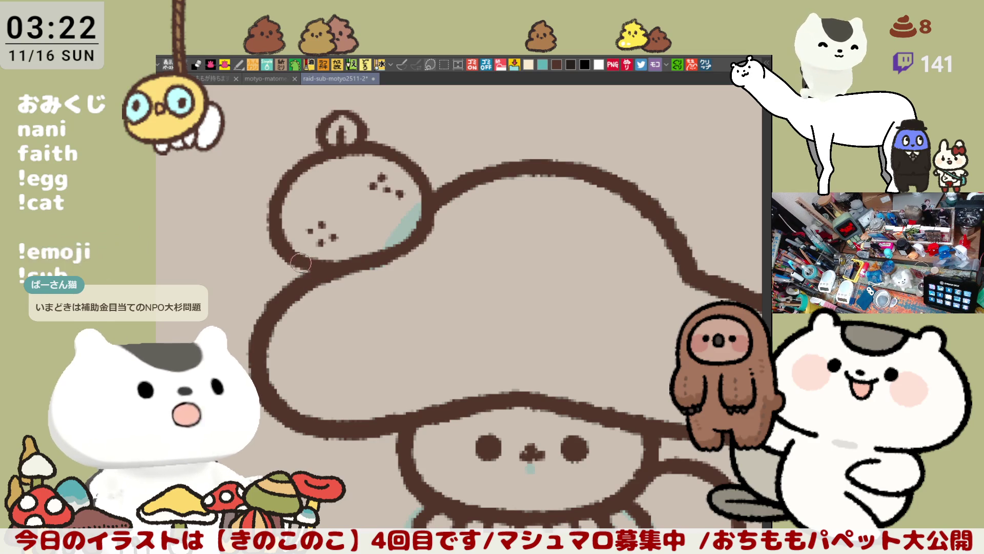
scroll(321, 267, "down", 3)
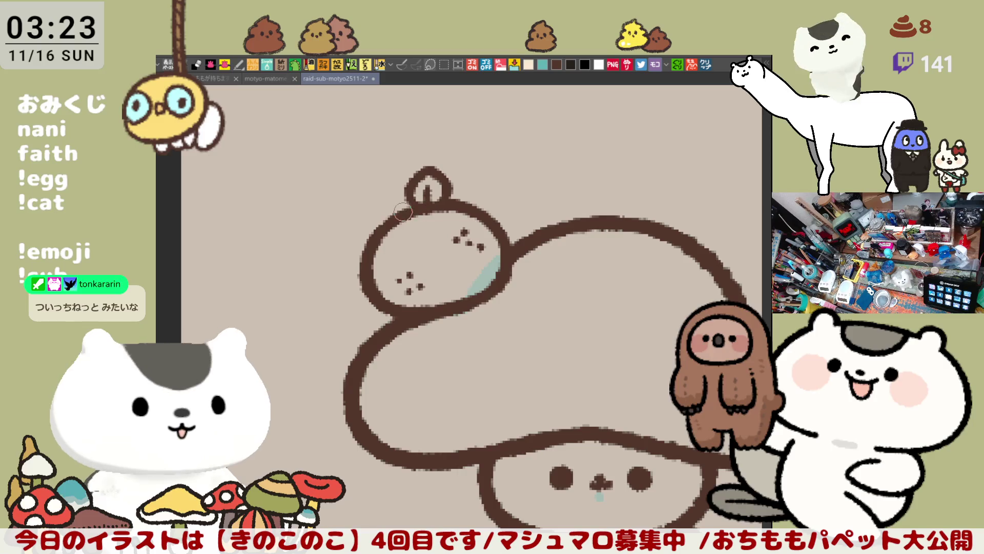
scroll(410, 205, "down", 2)
scroll(461, 269, "down", 1)
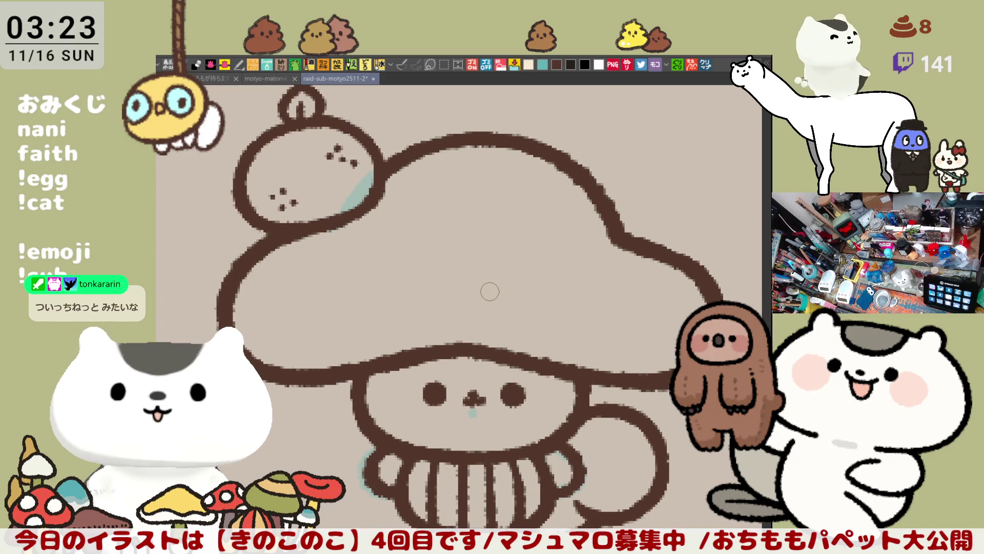
scroll(488, 291, "down", 1)
scroll(488, 291, "down", 1)
scroll(488, 291, "down", 1)
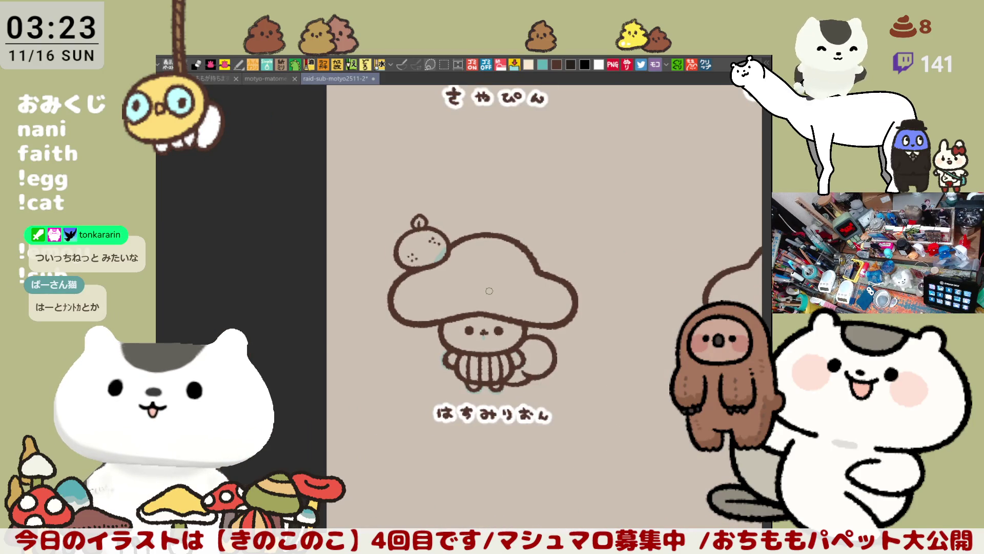
scroll(488, 290, "down", 1)
scroll(488, 290, "up", 2)
scroll(488, 290, "up", 2)
scroll(488, 290, "up", 2)
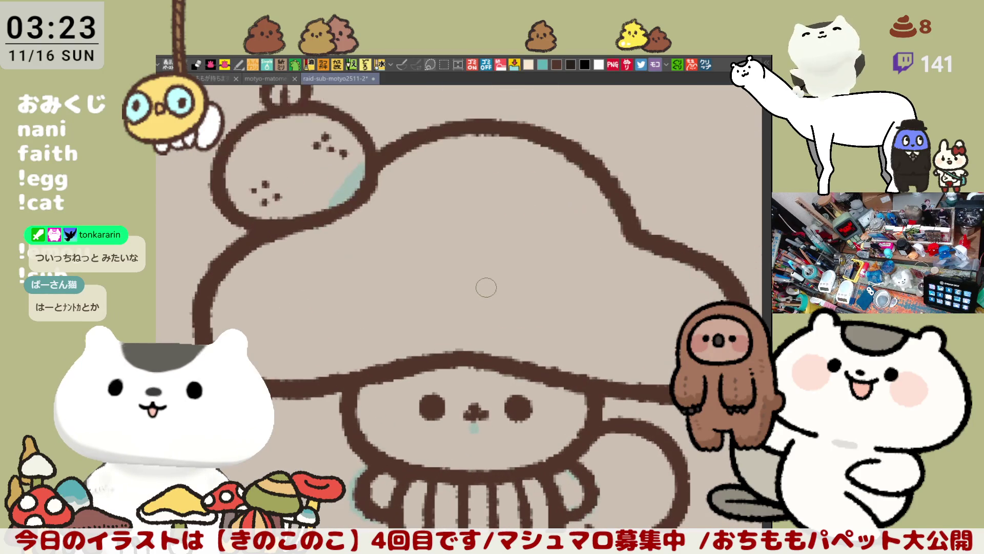
scroll(486, 287, "down", 2)
scroll(486, 288, "down", 1)
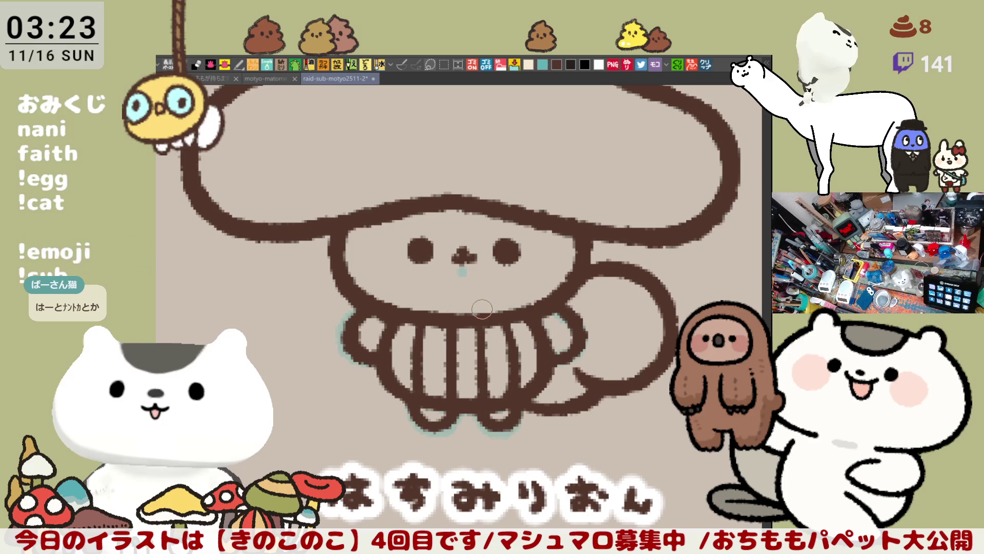
scroll(481, 308, "up", 1)
scroll(480, 308, "down", 1)
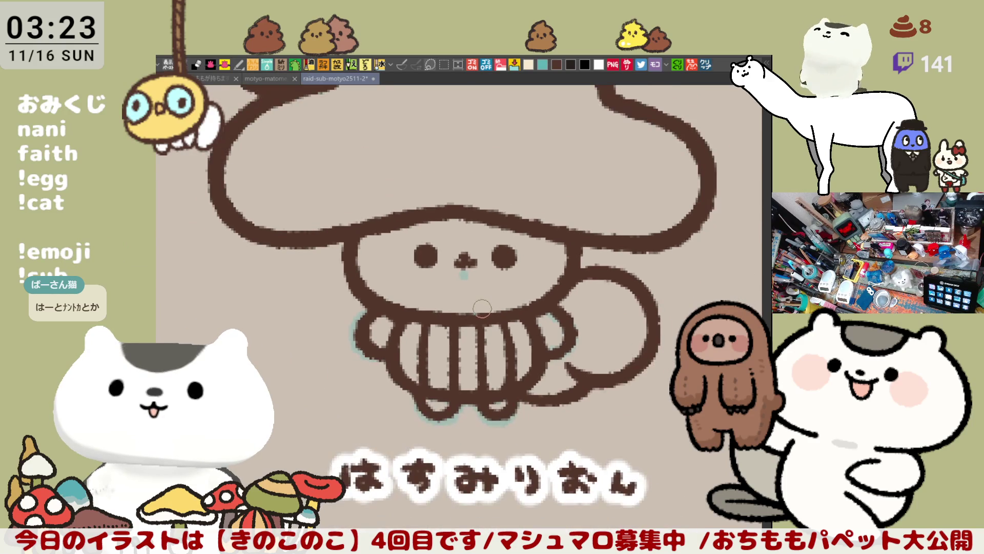
scroll(481, 307, "down", 1)
scroll(482, 308, "down", 2)
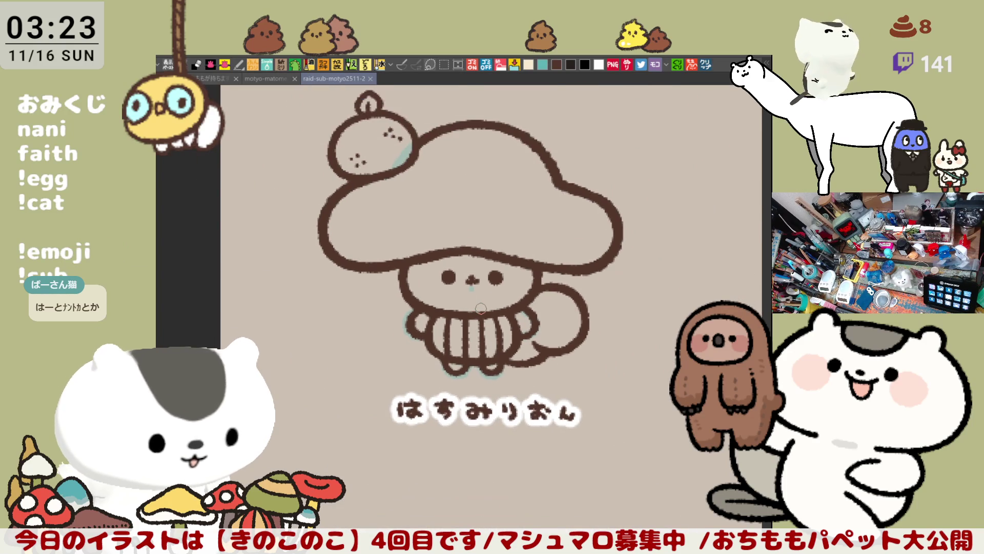
scroll(481, 308, "down", 1)
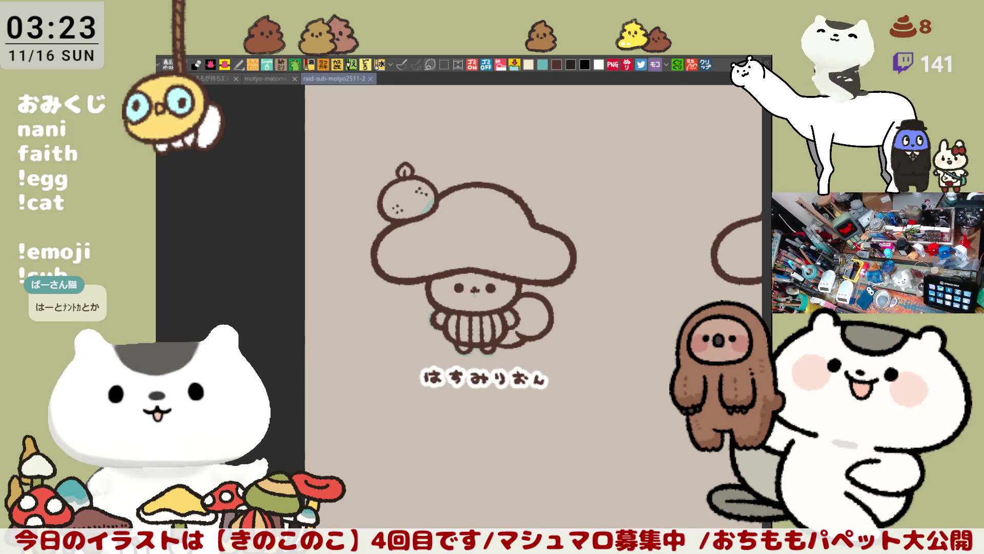
scroll(481, 308, "up", 1)
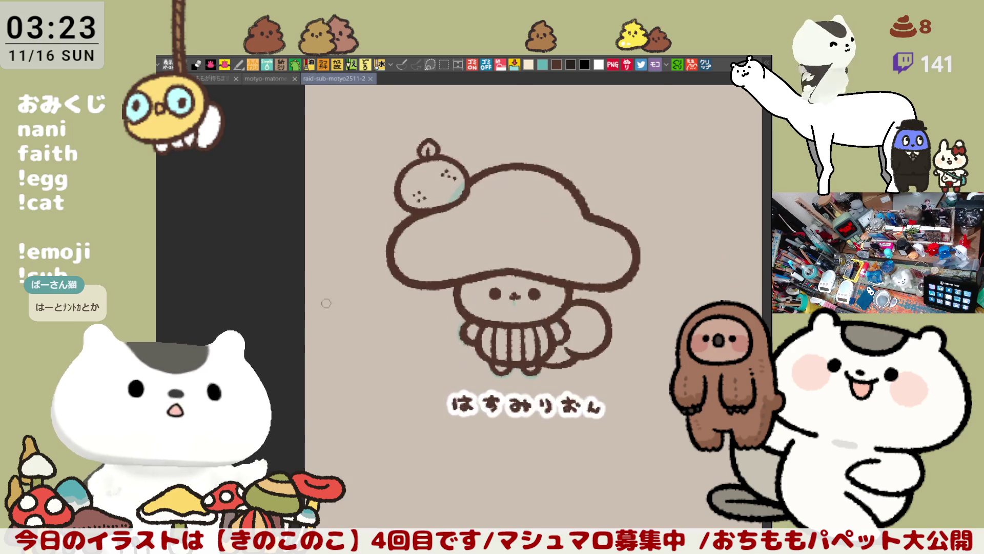
scroll(462, 346, "up", 2)
scroll(430, 389, "down", 1)
scroll(430, 390, "down", 2)
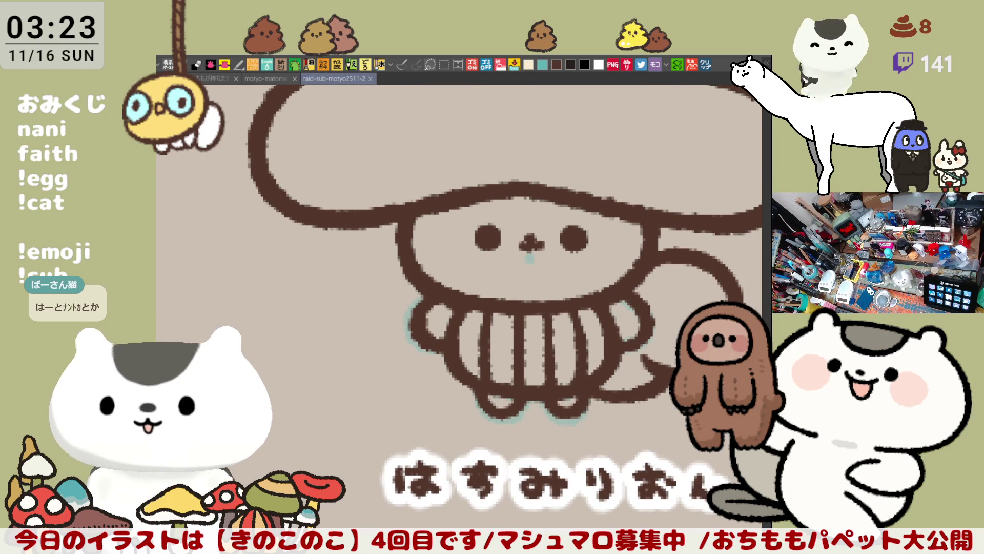
Shade both edges of the face in light cyan
left_click_drag(407, 222, 450, 279)
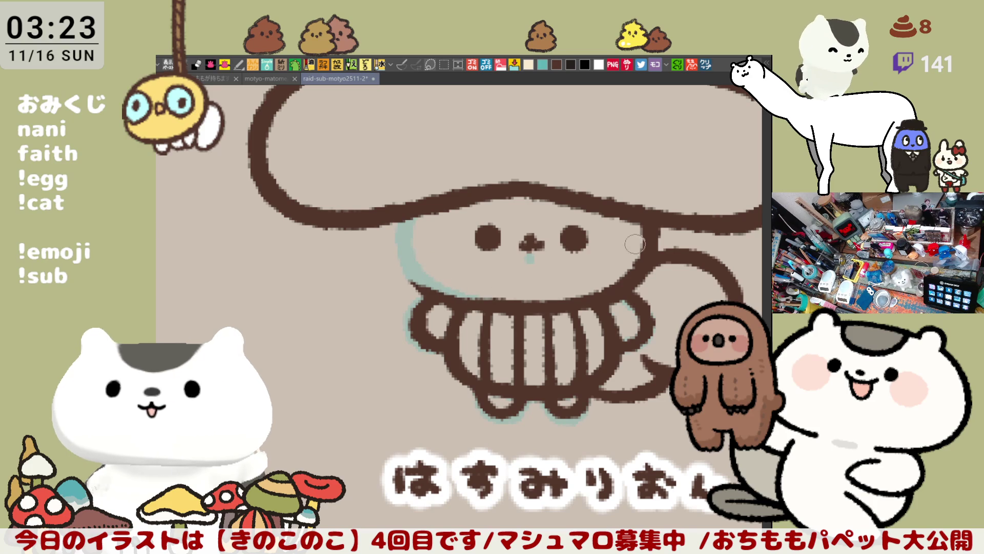
left_click_drag(639, 231, 615, 280)
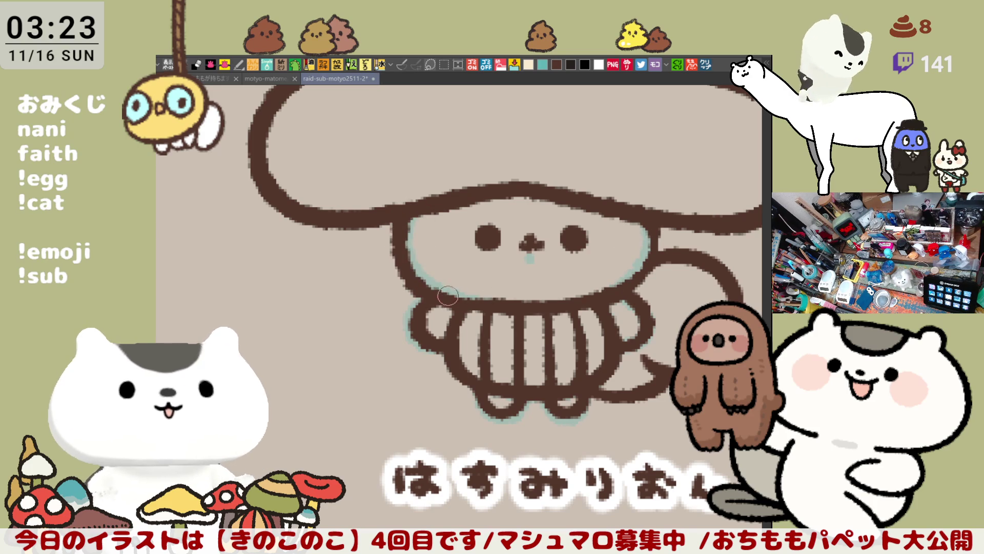
Draw a brown outline down the left cheek and mirror the canvas view
left_click_drag(414, 208, 442, 299)
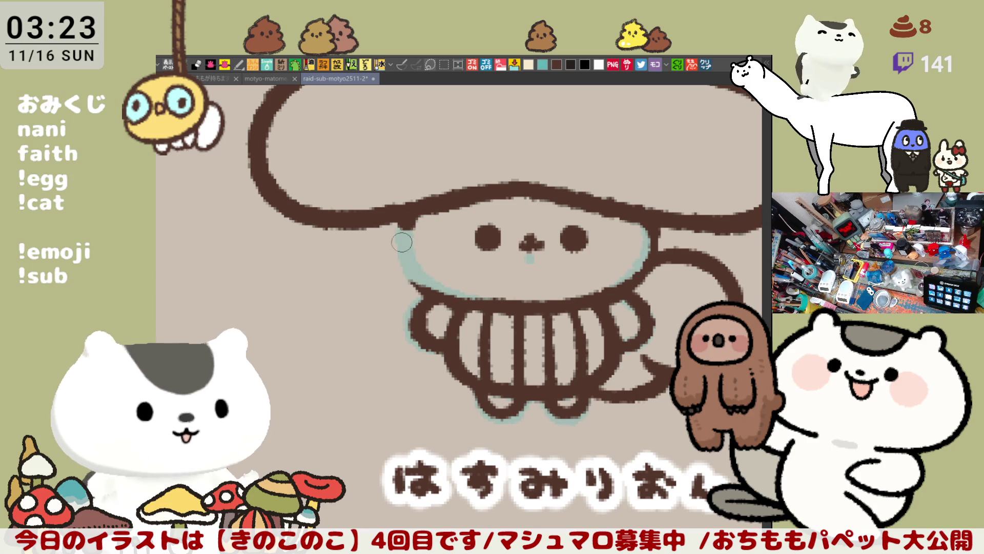
key("ctrl+z")
left_click_drag(413, 208, 455, 298)
key("ctrl+z")
left_click_drag(414, 208, 446, 300)
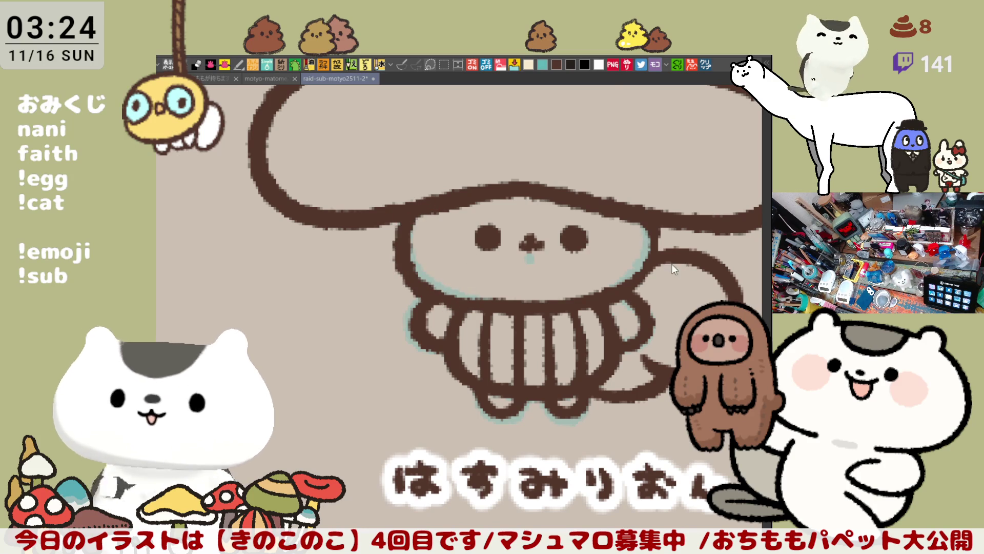
key("space")
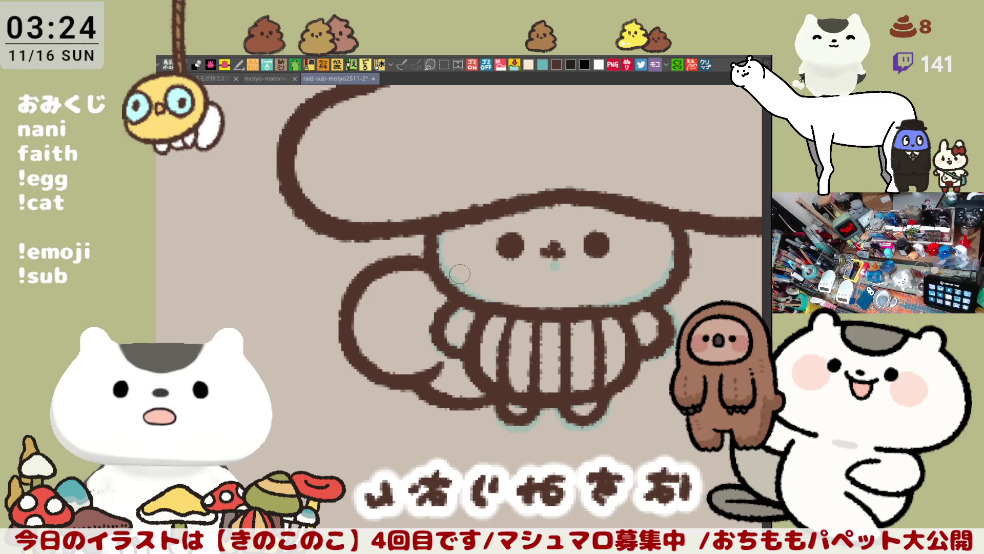
Undo and redraw the brown line along the face's left edge until satisfied
key("ctrl+z")
left_click_drag(440, 223, 446, 266)
key("ctrl+z")
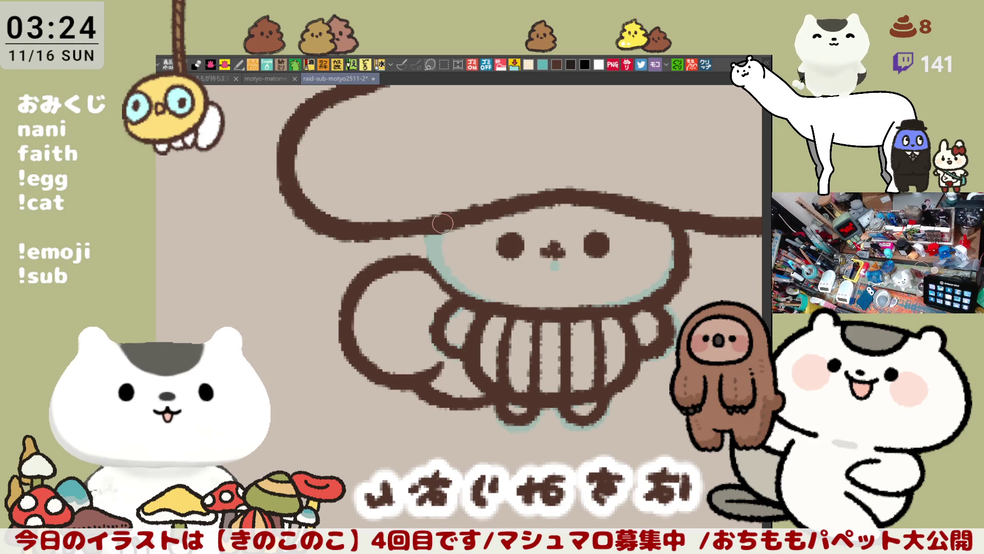
left_click_drag(442, 218, 461, 296)
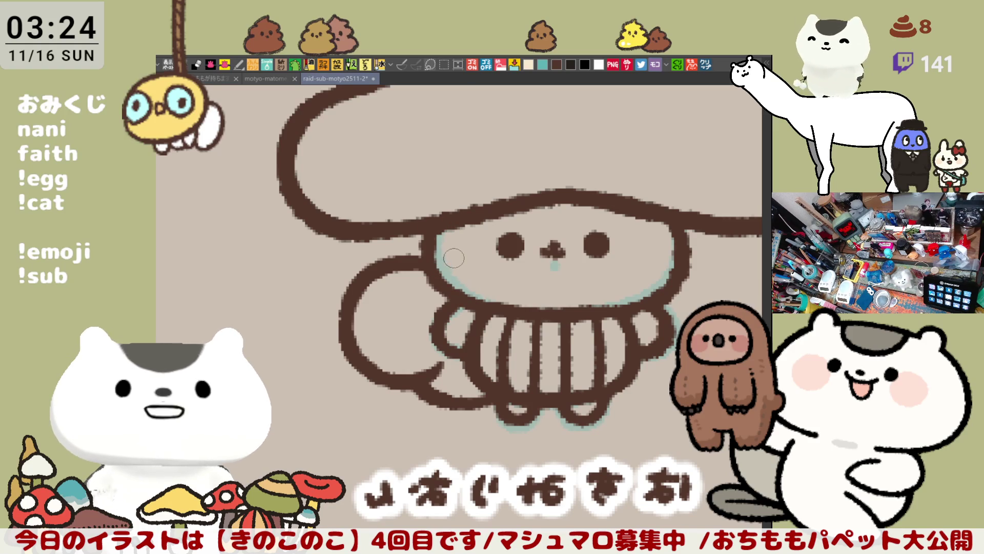
key("ctrl+z")
left_click_drag(431, 227, 471, 299)
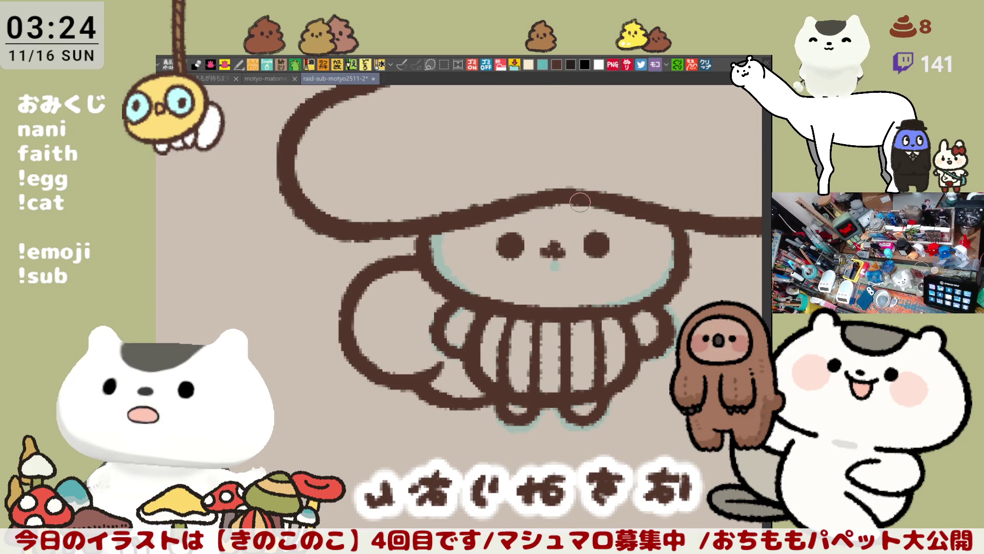
scroll(581, 202, "down", 2)
scroll(466, 277, "up", 3)
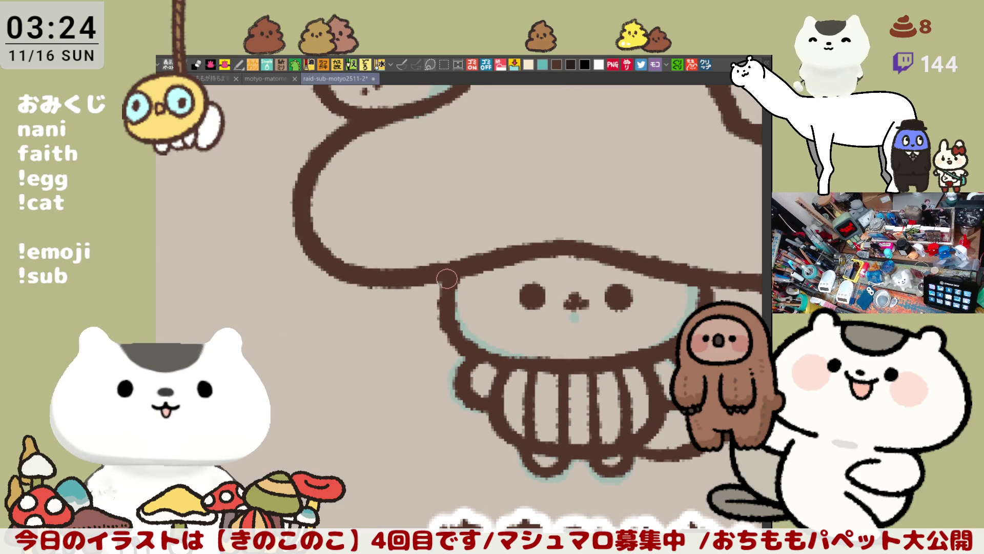
scroll(493, 271, "down", 1)
scroll(507, 262, "down", 1)
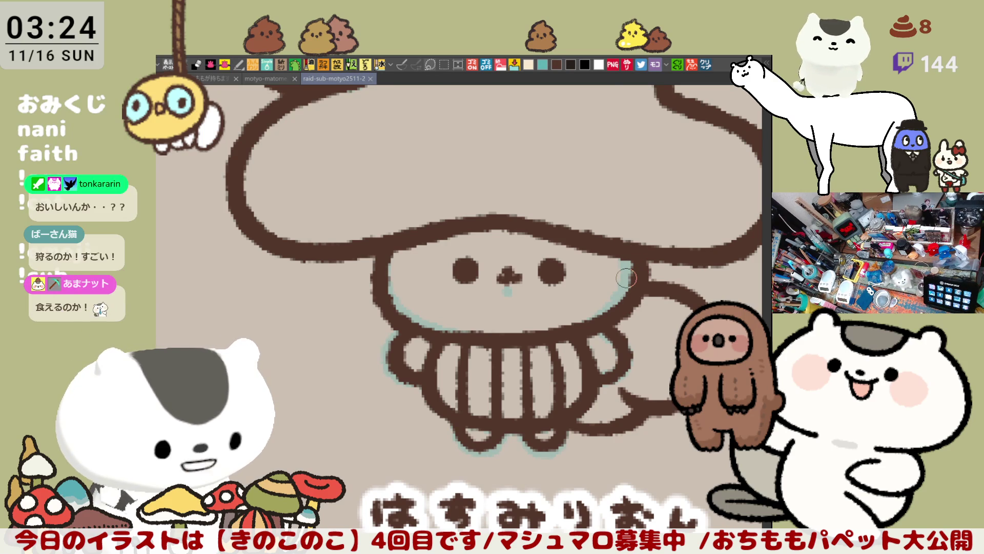
With the view flipped, erase stray outline by the face and redraw it, then unflip
key("h")
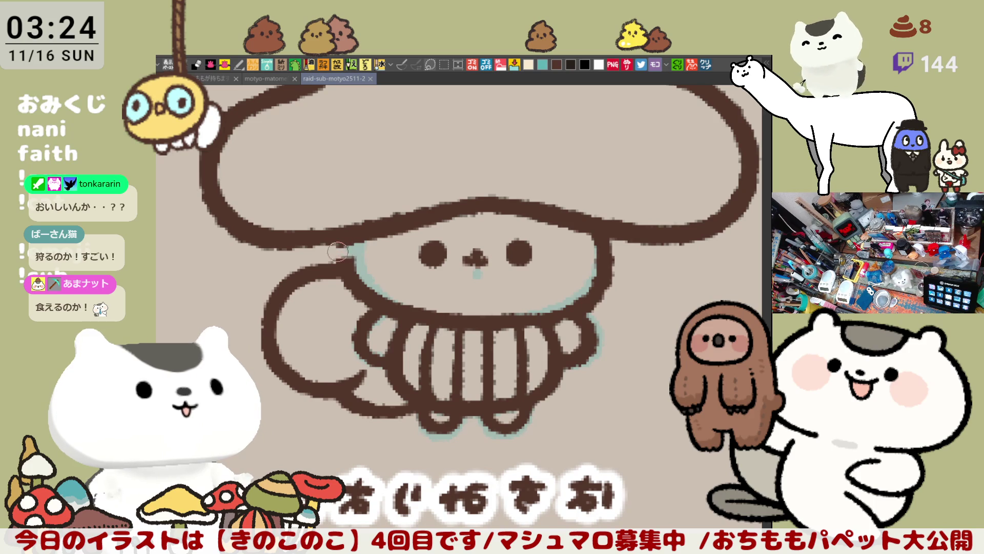
left_click_drag(364, 281, 352, 293)
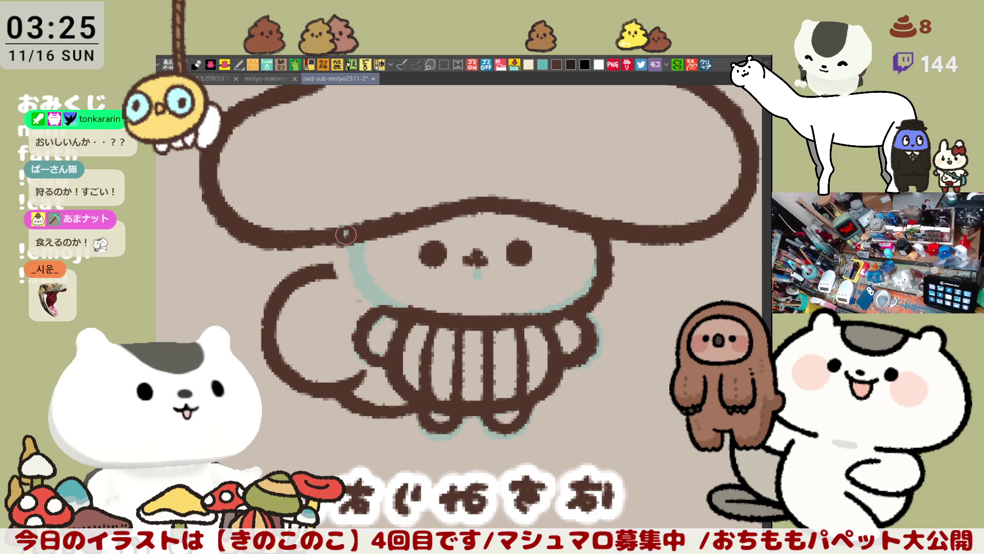
left_click_drag(362, 254, 397, 297)
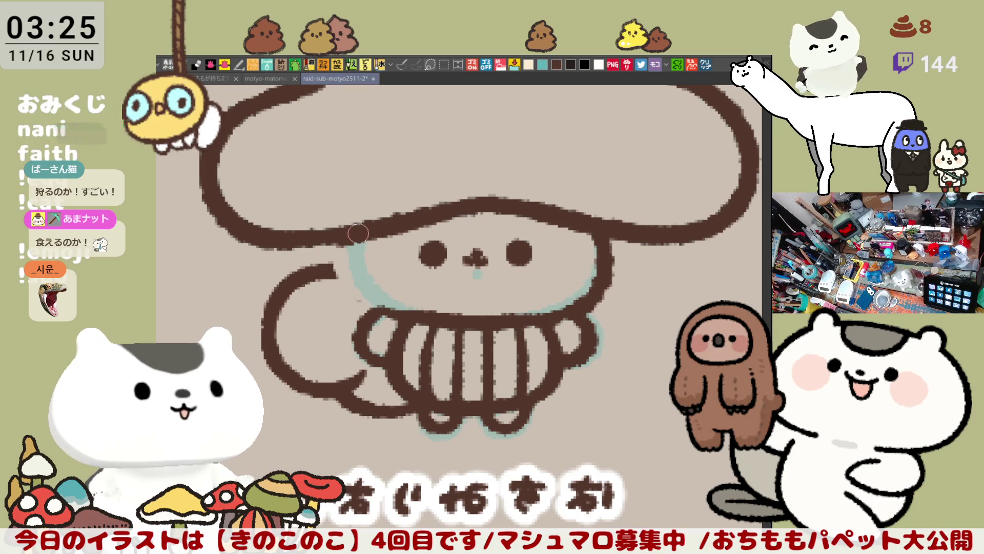
left_click_drag(352, 250, 356, 293)
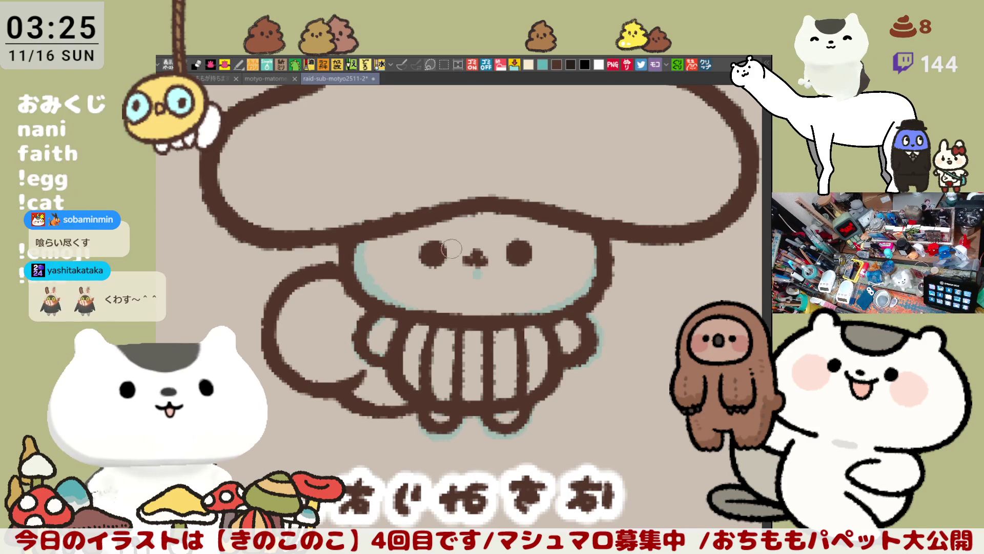
left_click_drag(477, 265, 401, 253)
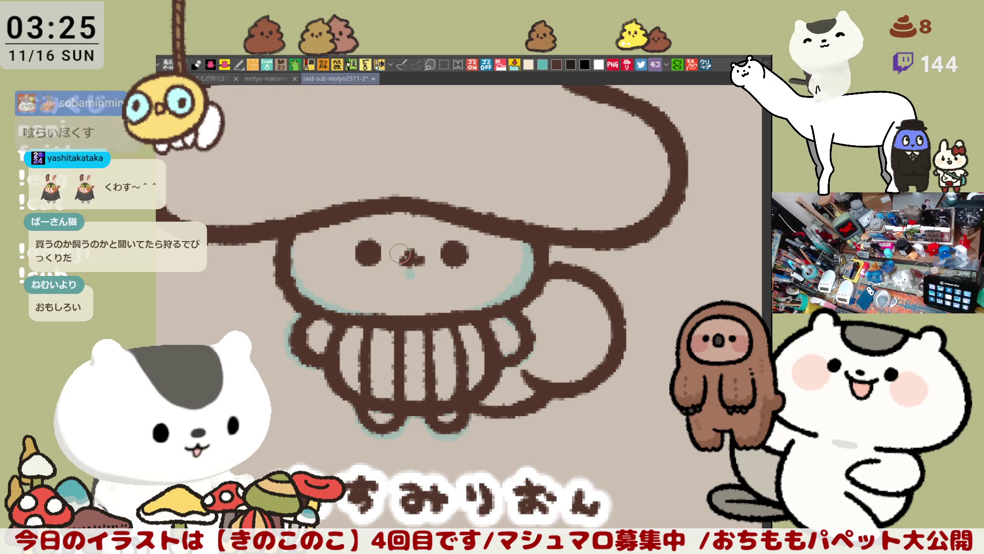
left_click_drag(386, 361, 474, 362)
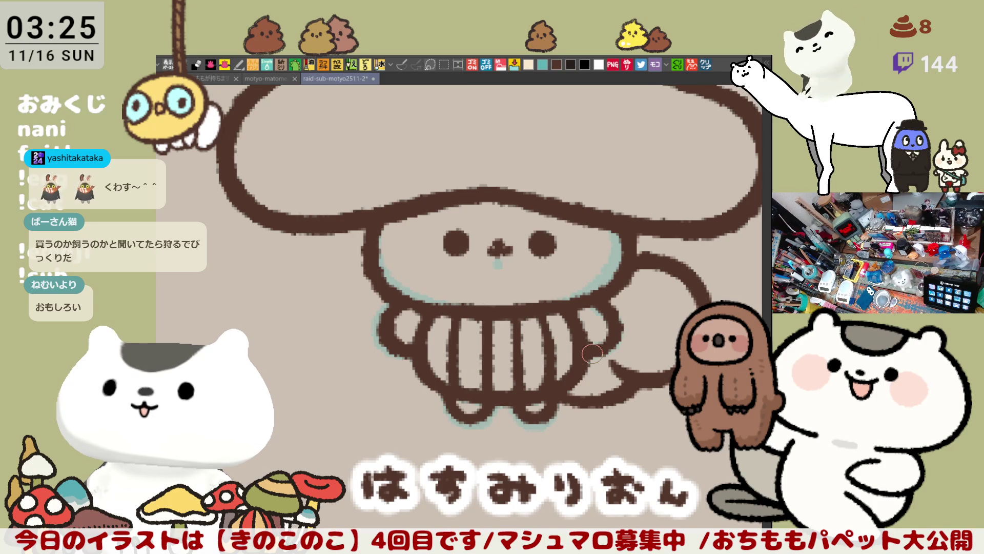
scroll(592, 354, "down", 2)
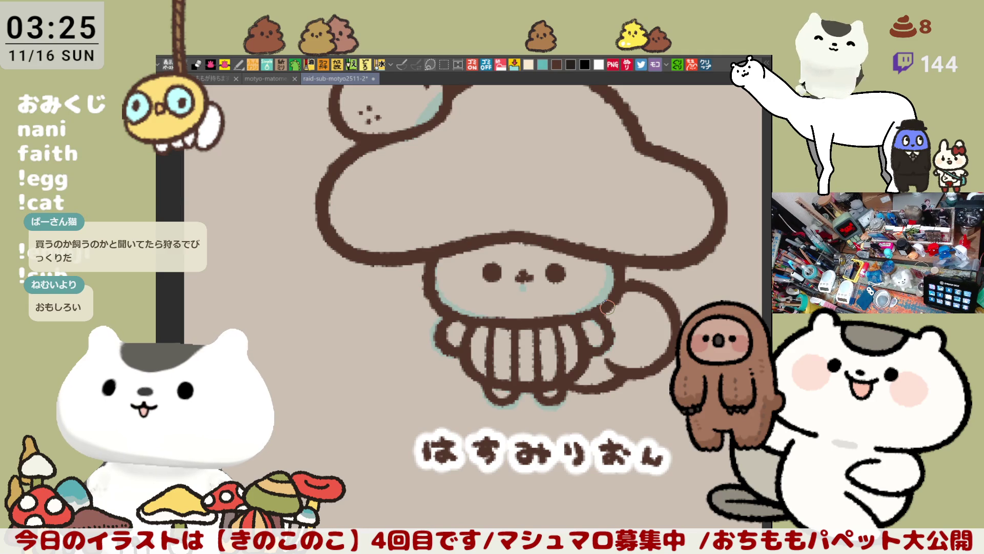
key("h")
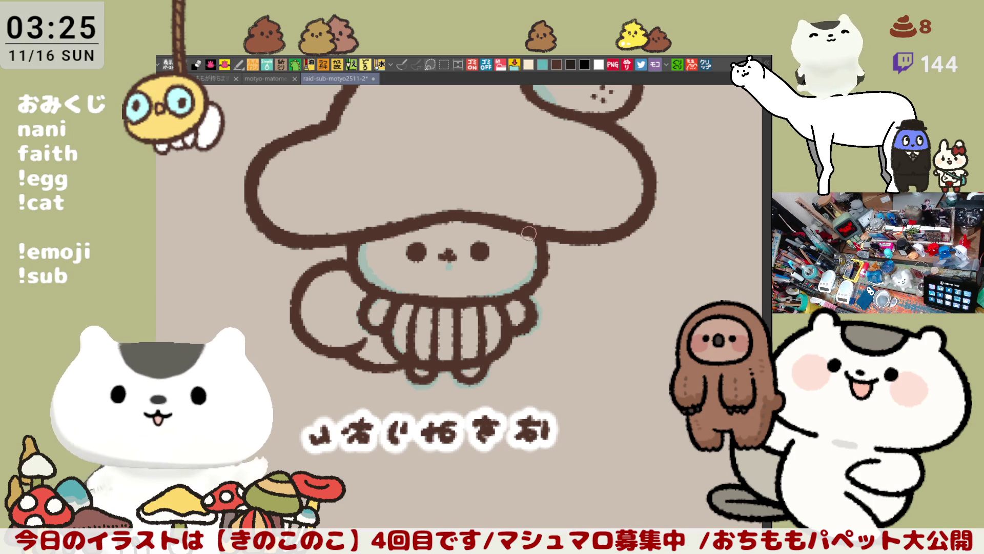
scroll(538, 242, "down", 1)
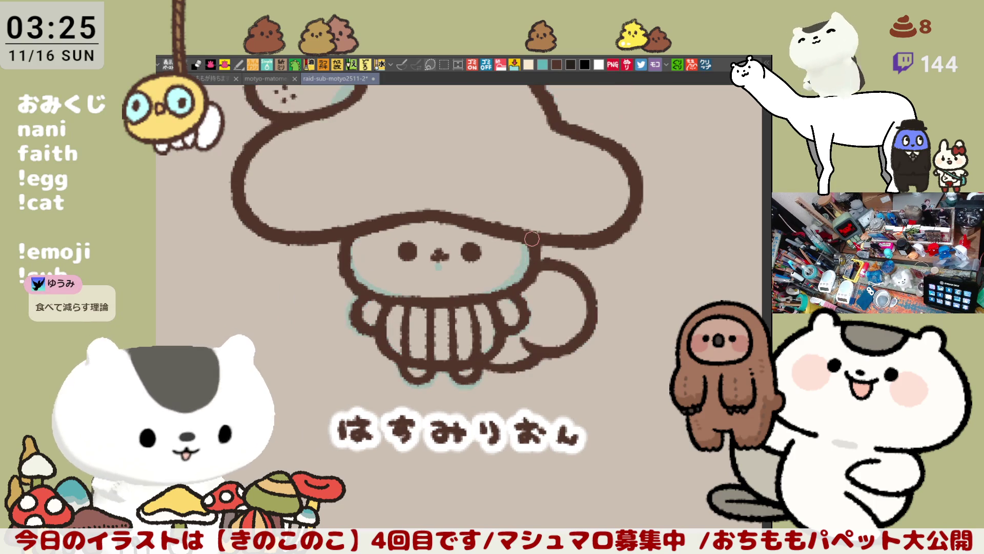
scroll(493, 246, "down", 1)
scroll(462, 216, "down", 1)
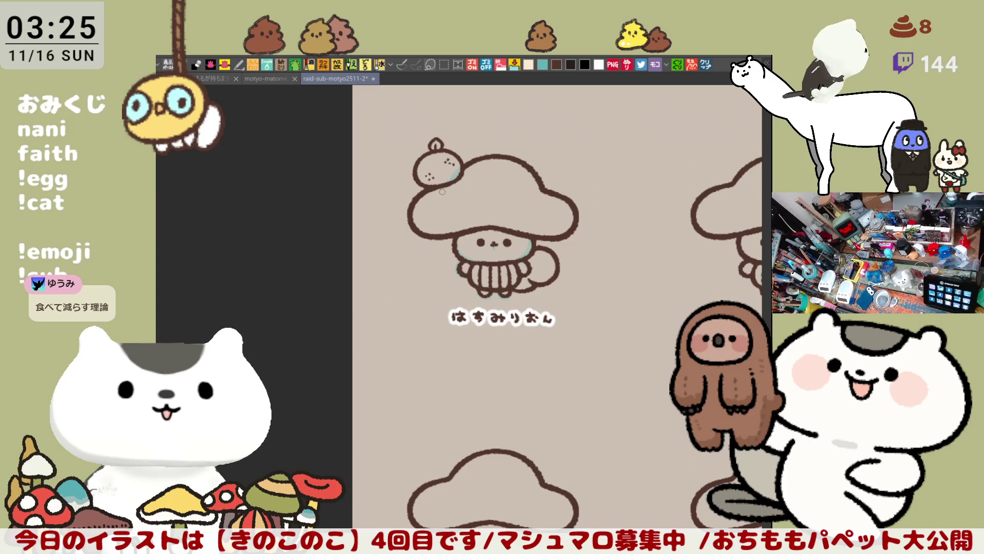
scroll(442, 192, "up", 2)
scroll(440, 188, "up", 2)
scroll(438, 183, "up", 2)
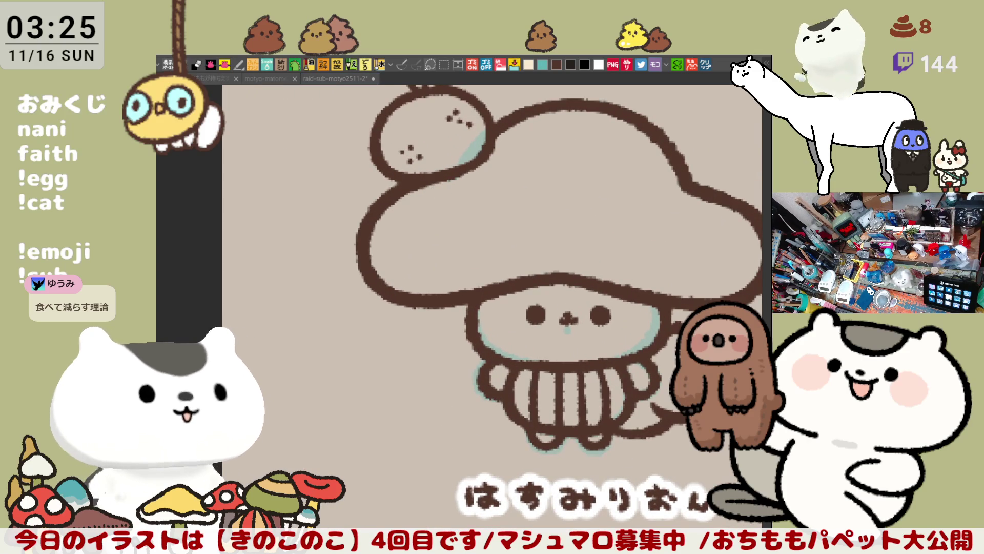
key("ctrl+Tab")
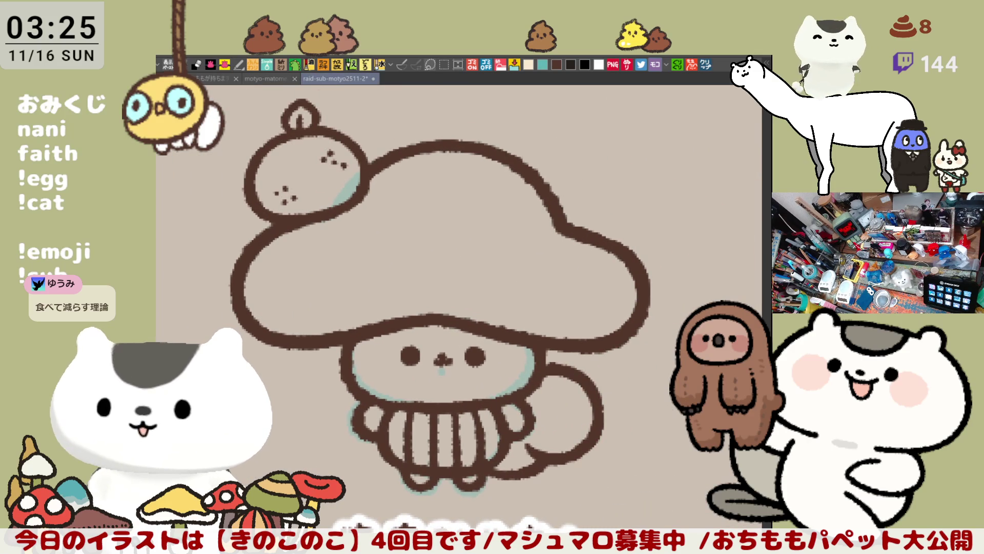
scroll(562, 386, "up", 1)
mouse_move(542, 418)
left_mouse_down()
mouse_move(523, 456)
mouse_move(470, 477)
left_mouse_up()
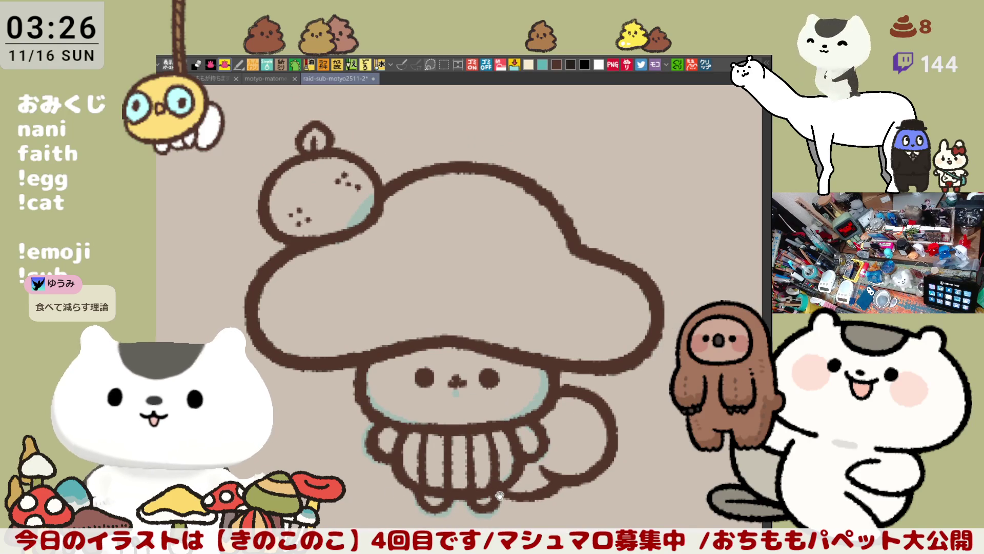
left_click_drag(185, 307, 639, 485)
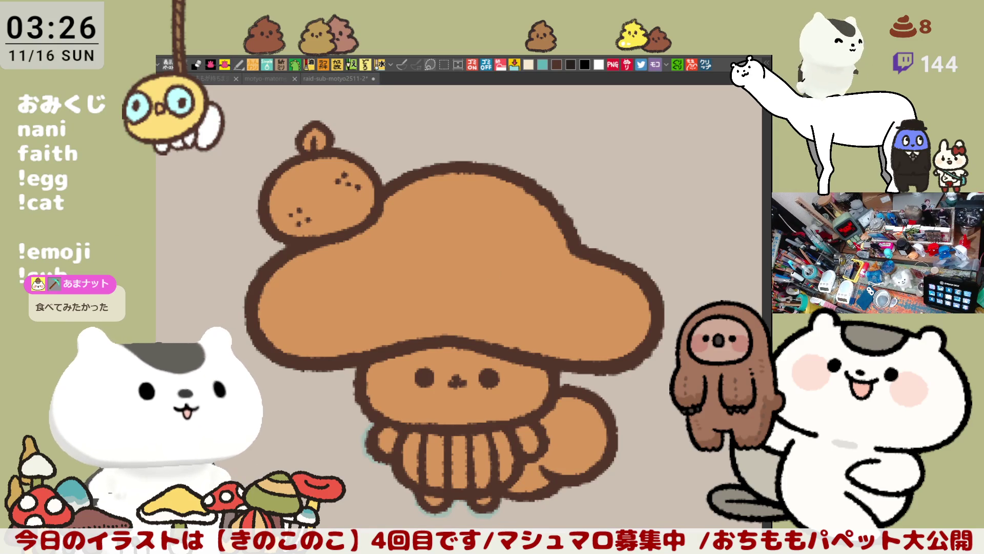
Fill the tangerine yellow and its leaf green with the bucket
left_click(301, 183)
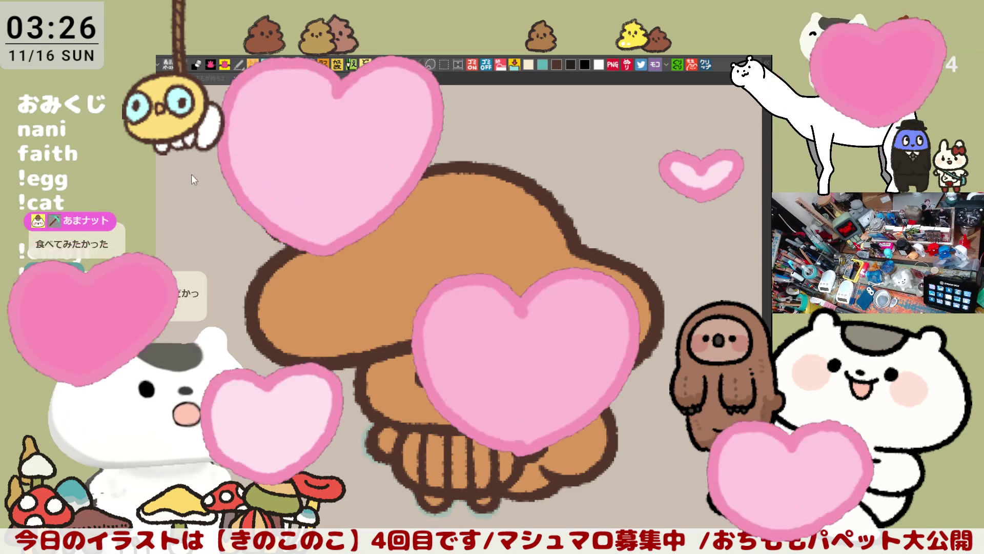
left_click(316, 140)
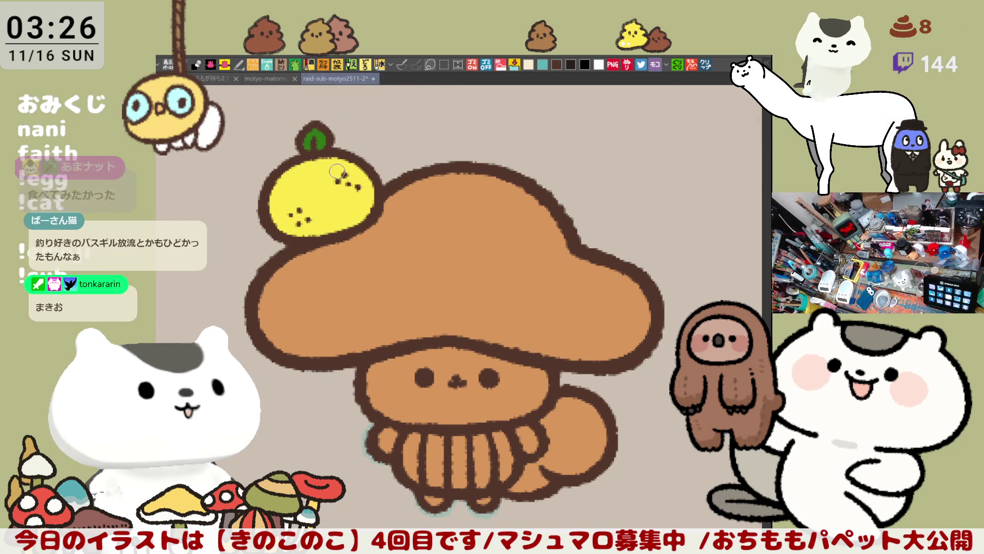
scroll(336, 172, "down", 2)
scroll(336, 176, "down", 2)
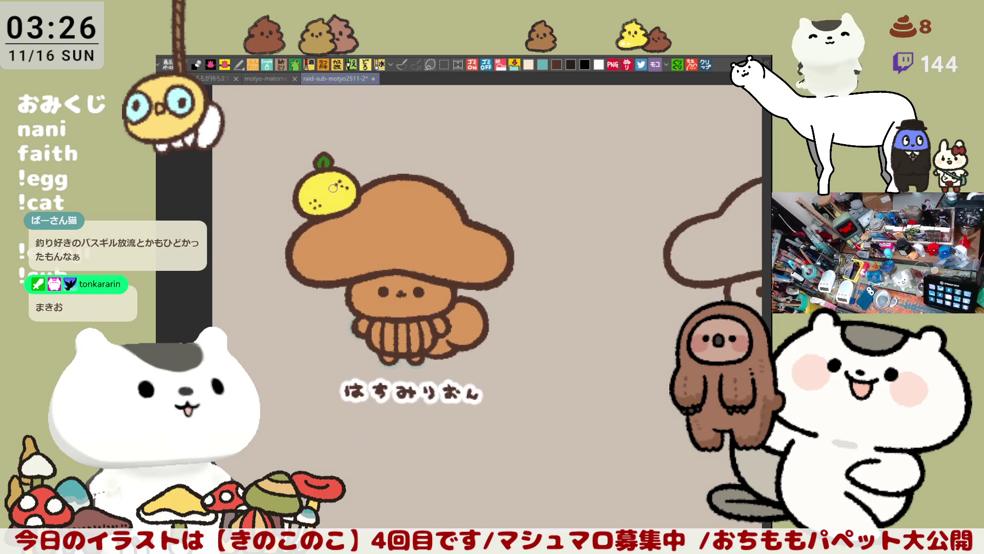
scroll(336, 185, "down", 1)
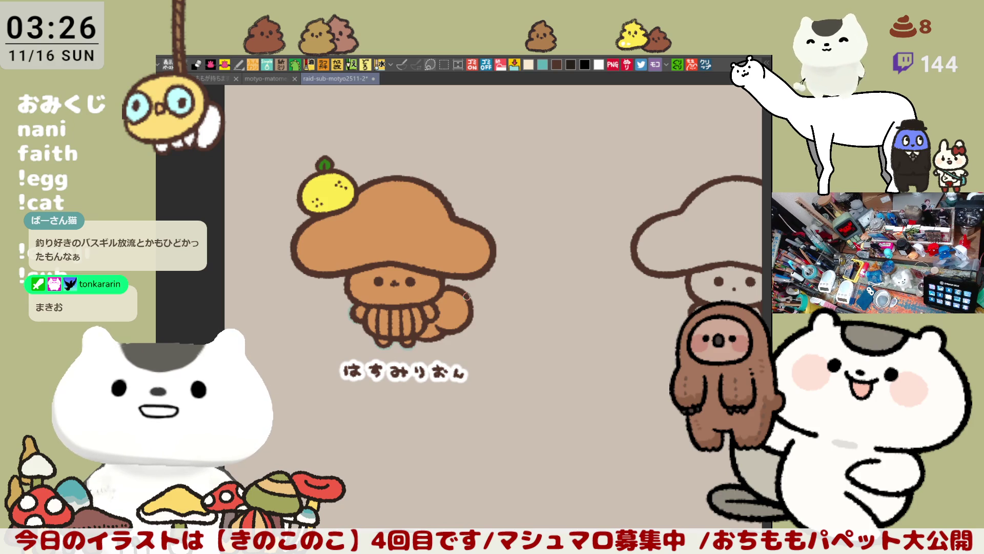
scroll(467, 296, "up", 3)
scroll(467, 296, "up", 2)
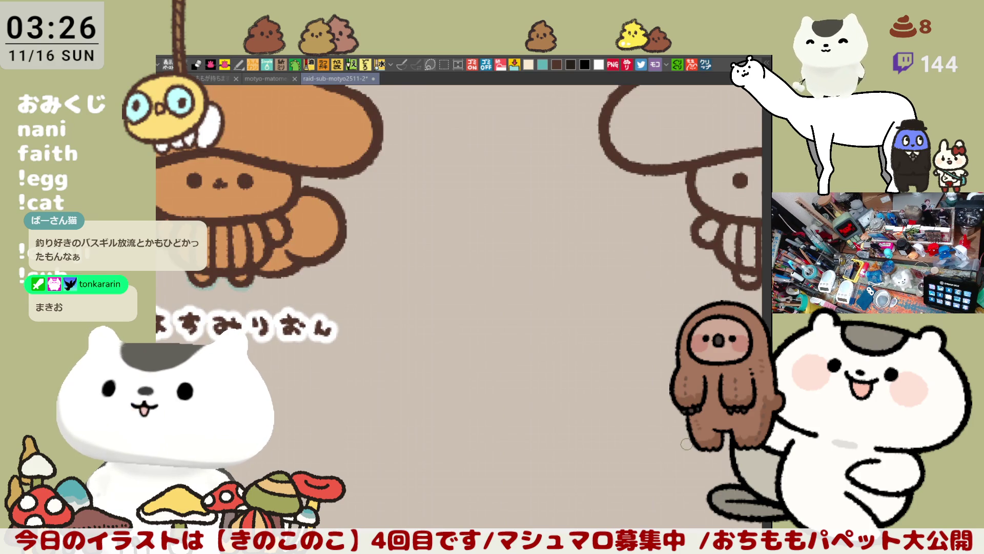
key("ctrl+0")
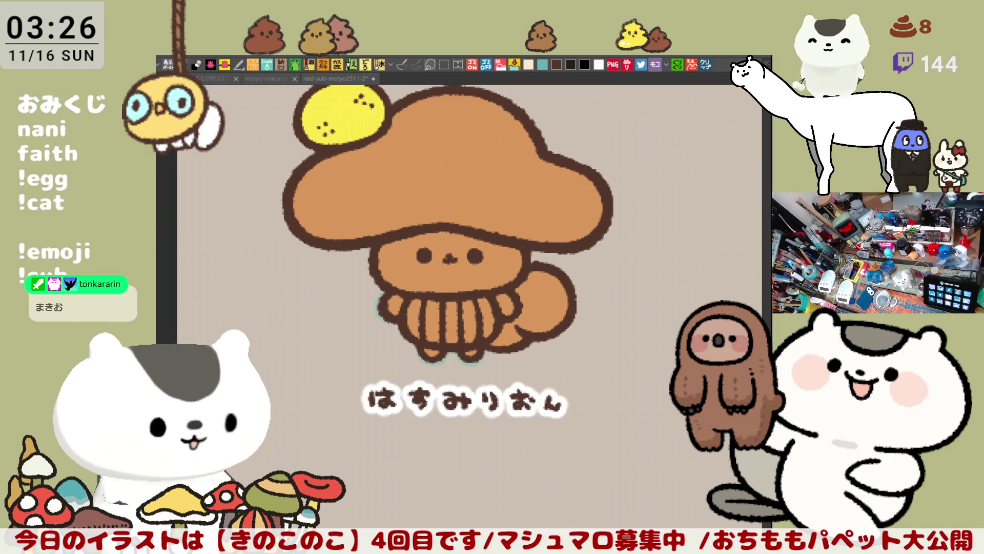
key("ctrl+0")
scroll(420, 326, "up", 2)
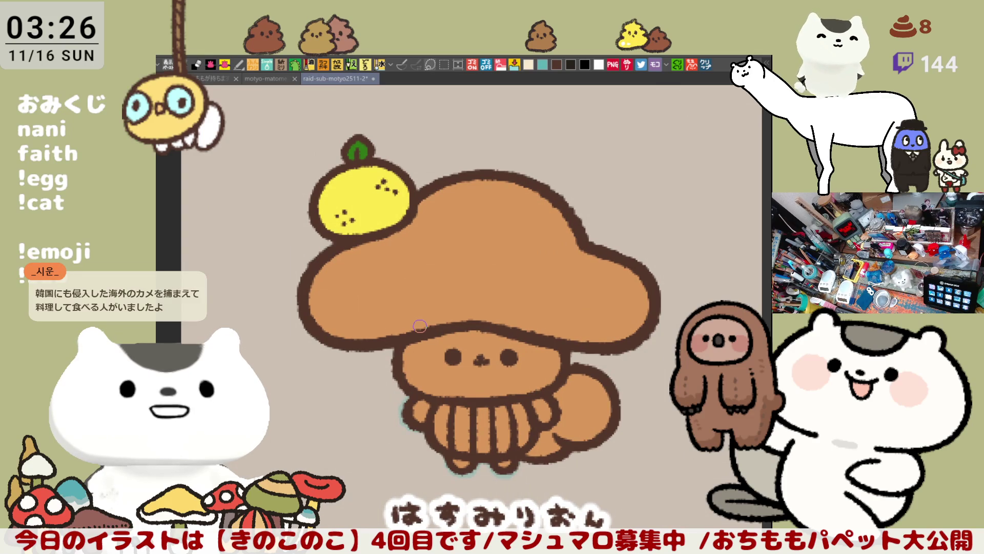
scroll(419, 326, "up", 1)
scroll(419, 326, "up", 1)
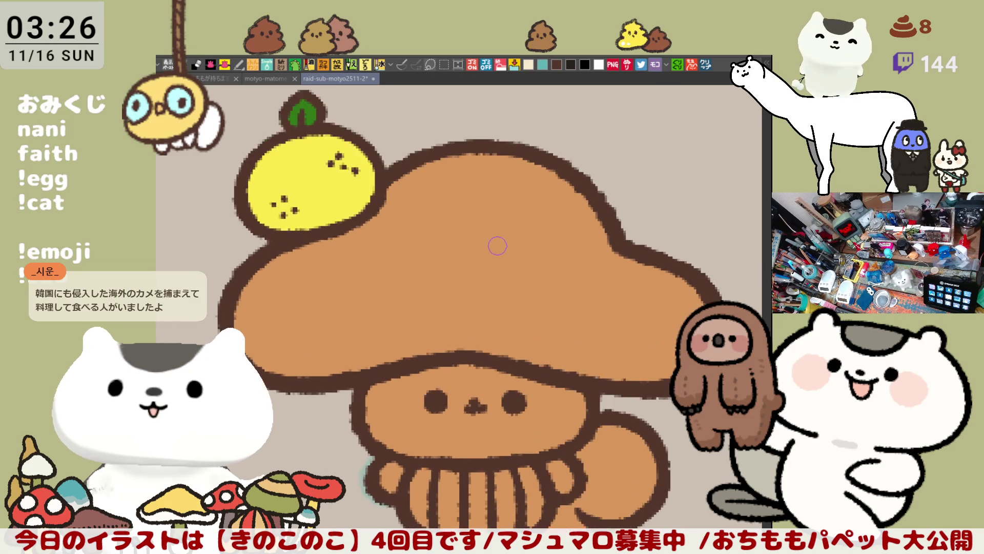
scroll(420, 327, "up", 1)
Paint a white highlight dab on the tangerine and start orange blush on the right cheek
left_click_drag(415, 231, 498, 284)
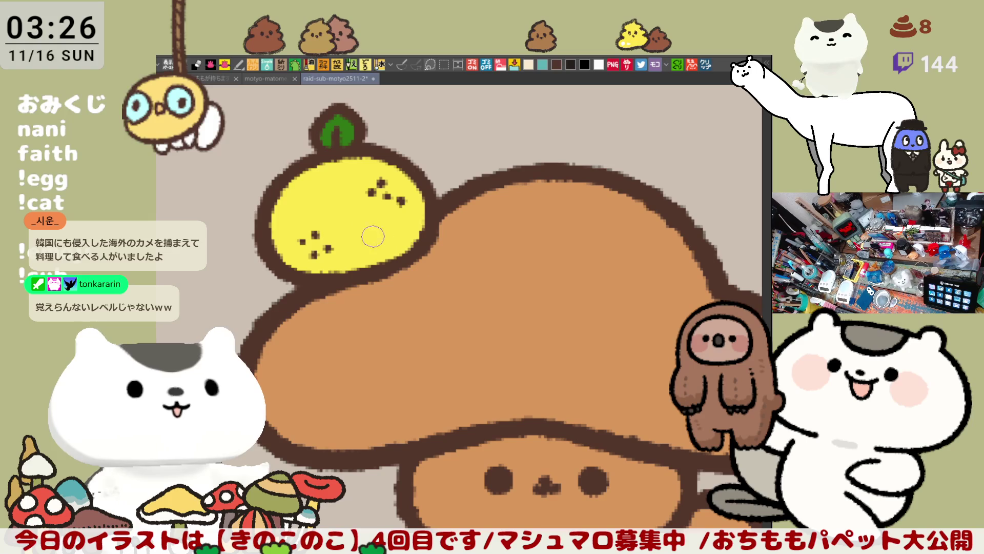
mouse_move(307, 207)
left_mouse_down()
mouse_move(316, 190)
mouse_move(311, 204)
mouse_move(325, 200)
left_mouse_up()
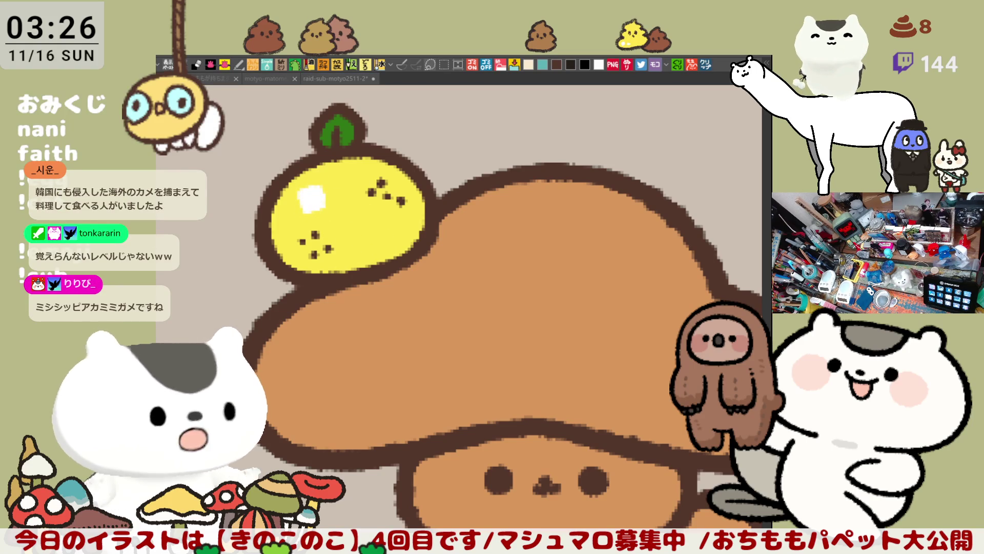
scroll(474, 424, "up", 3)
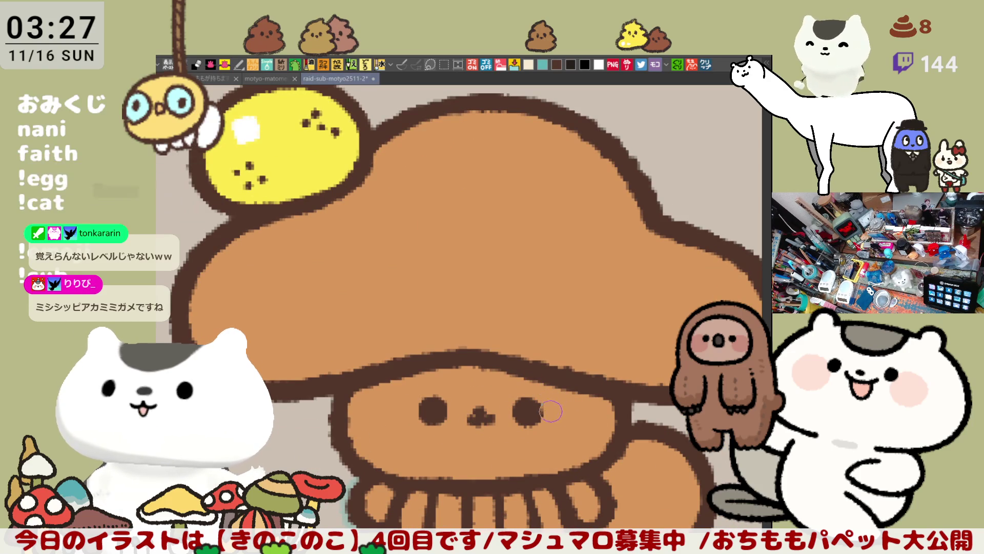
mouse_move(550, 415)
left_mouse_down()
mouse_move(592, 426)
mouse_move(569, 412)
mouse_move(572, 420)
left_mouse_up()
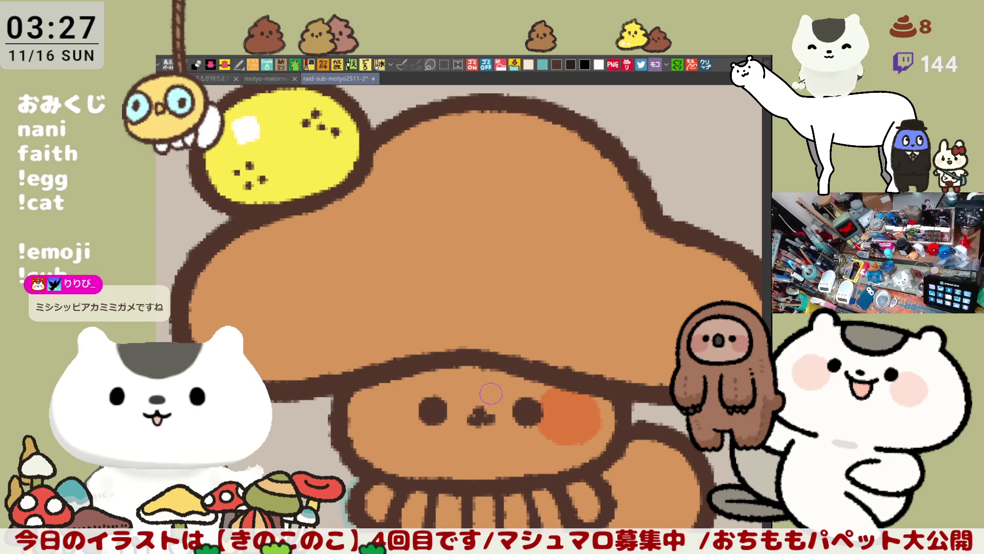
Paint orange blush on the left cheek, then create a new canvas from the copied food photo
mouse_move(400, 388)
left_mouse_down()
mouse_move(404, 416)
mouse_move(416, 407)
left_mouse_up()
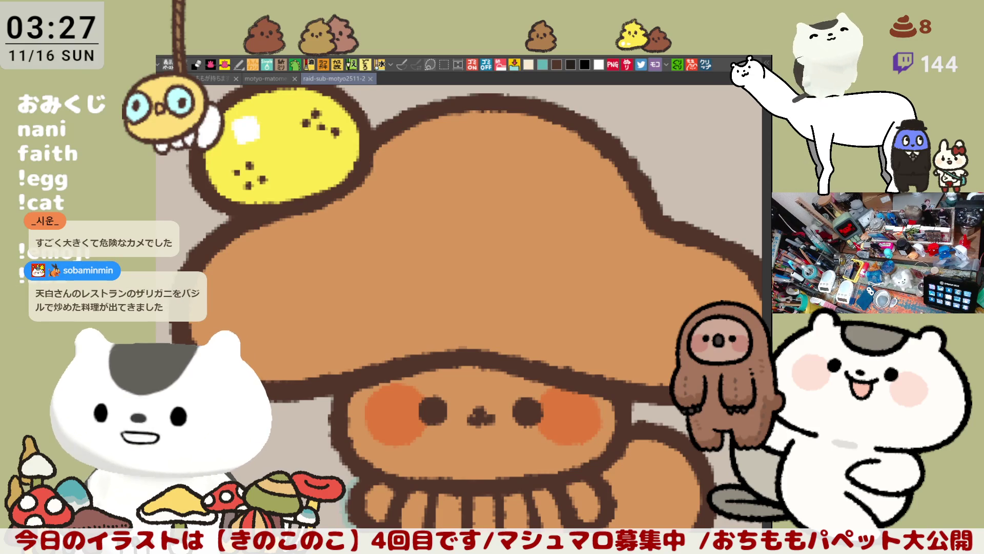
left_click(706, 67)
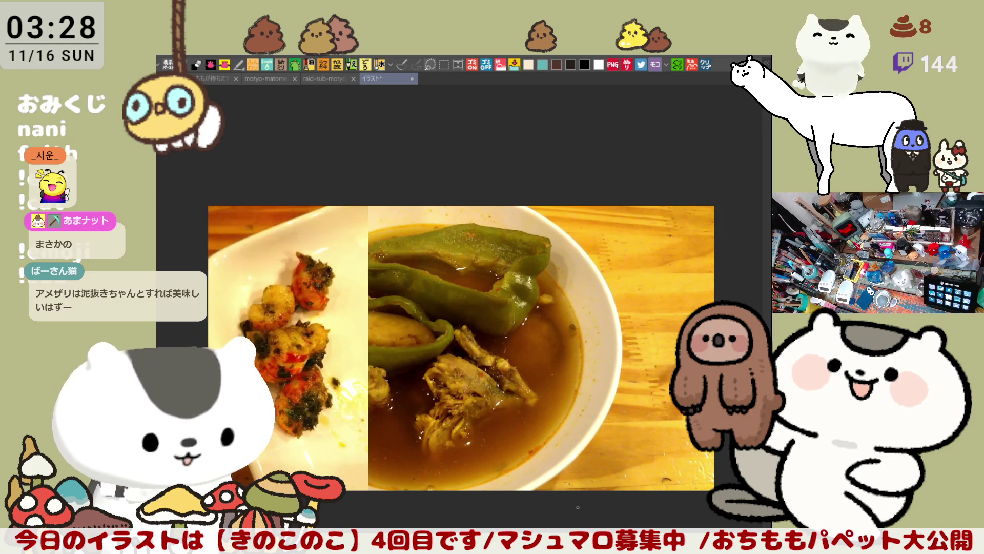
scroll(463, 397, "up", 1)
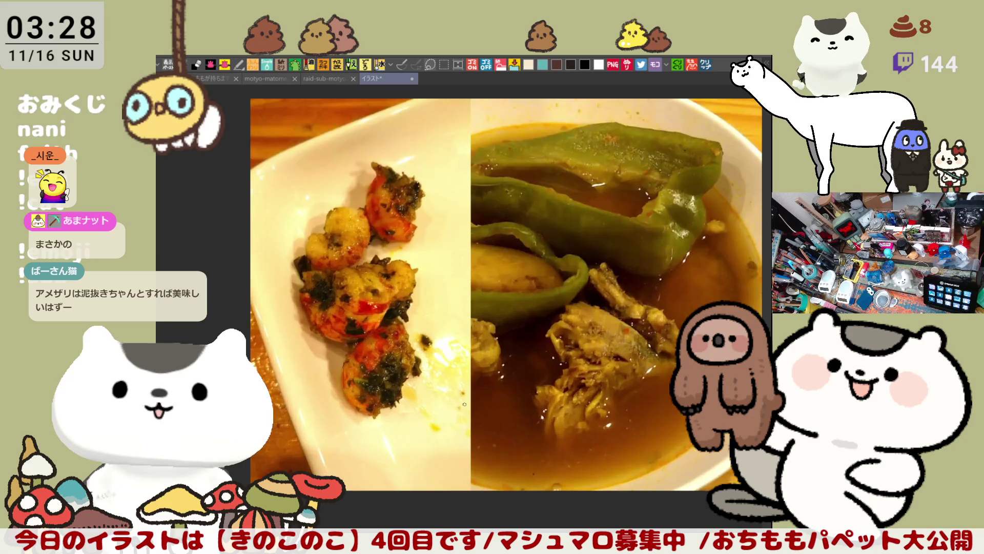
scroll(464, 397, "up", 1)
scroll(464, 396, "up", 1)
scroll(464, 397, "up", 1)
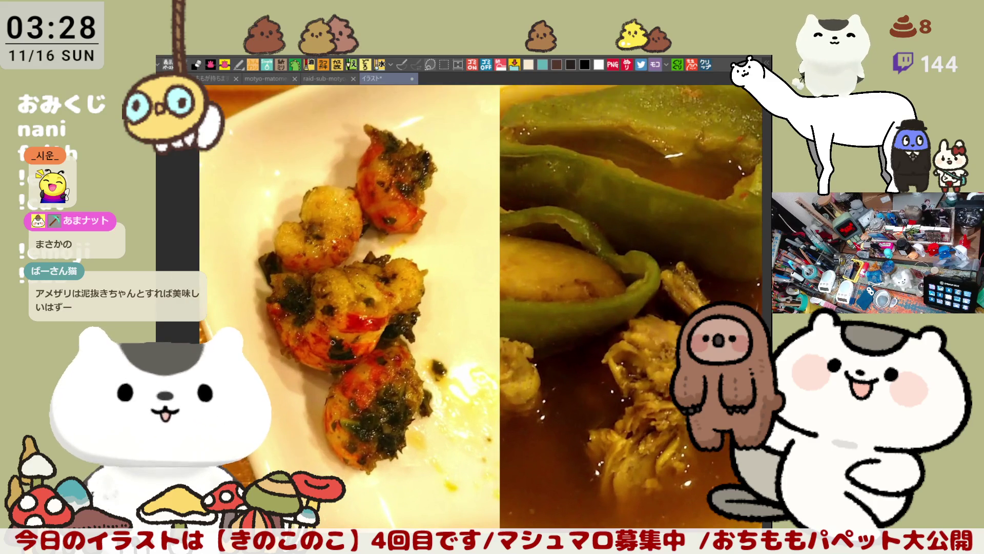
scroll(463, 397, "up", 1)
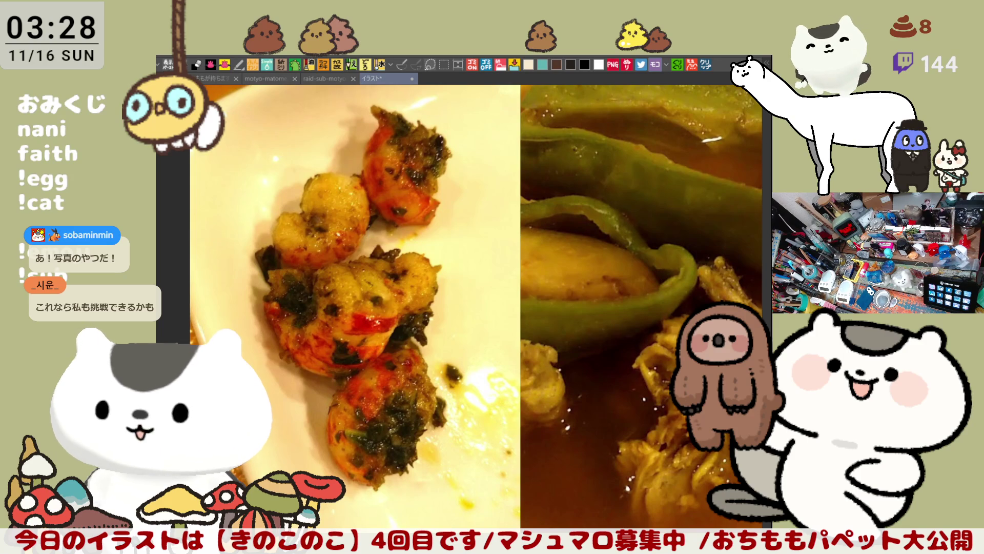
Put the shrimp pizza photo on the canvas in place of the shrimp and soup photos
key("Right")
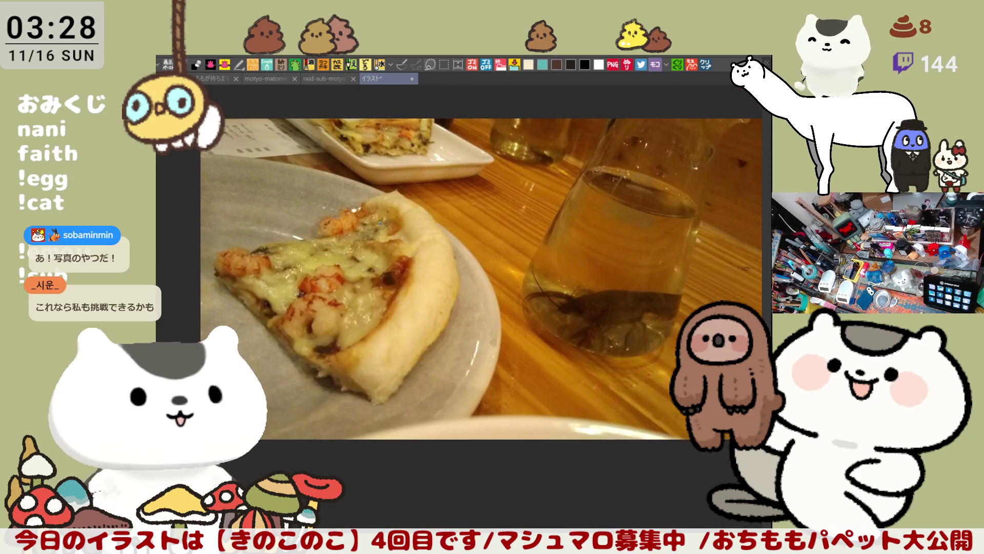
scroll(461, 277, "up", 1)
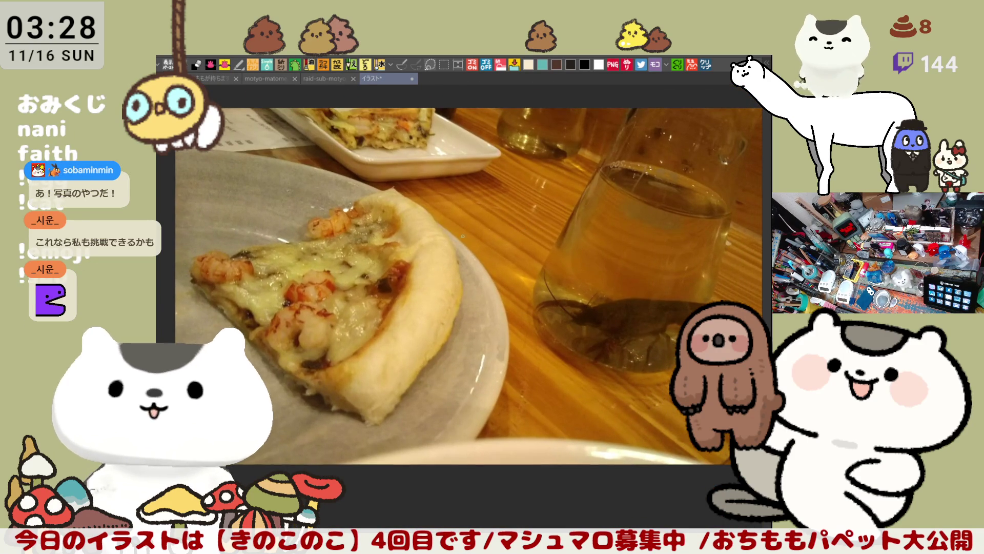
scroll(462, 277, "up", 1)
scroll(456, 236, "down", 1)
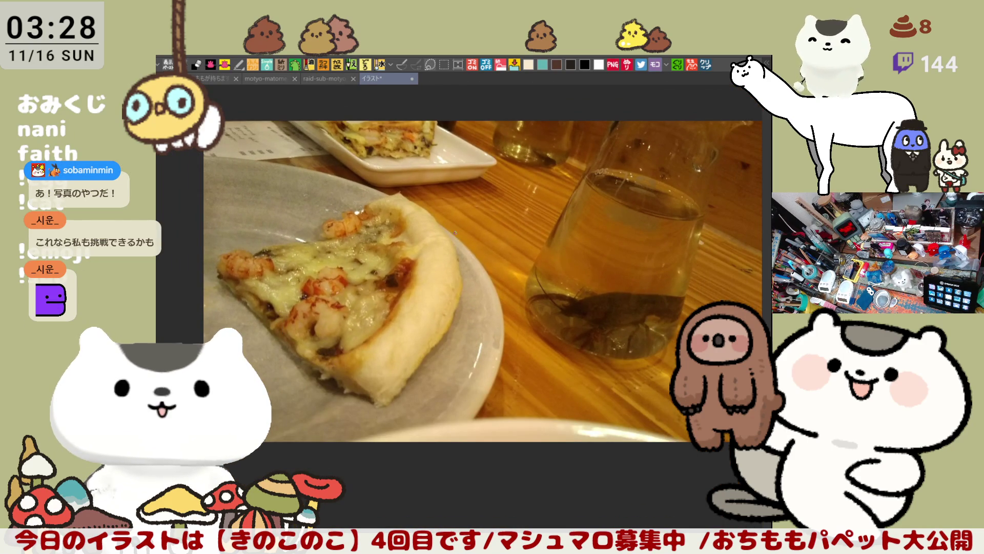
scroll(471, 312, "up", 1)
scroll(471, 311, "up", 1)
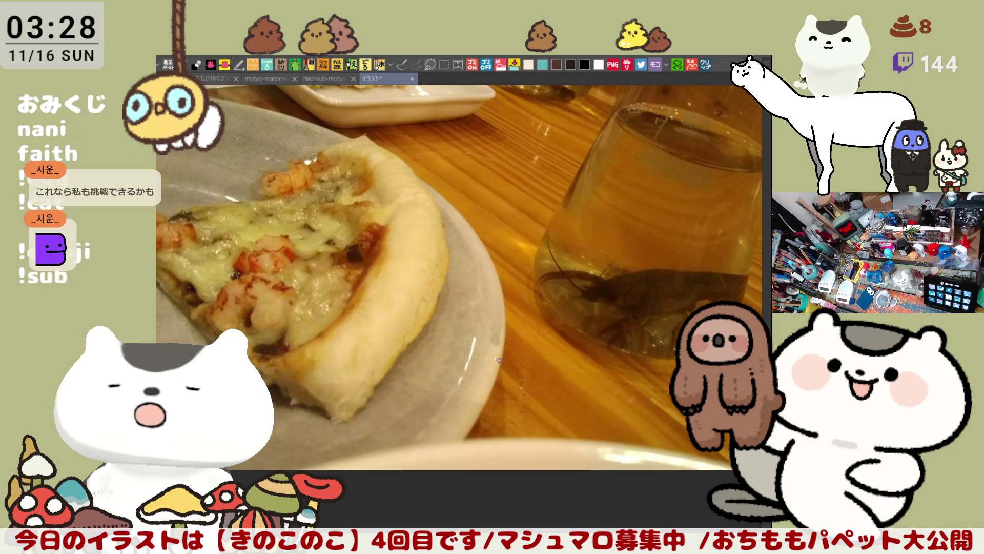
scroll(498, 359, "up", 1)
scroll(498, 359, "down", 1)
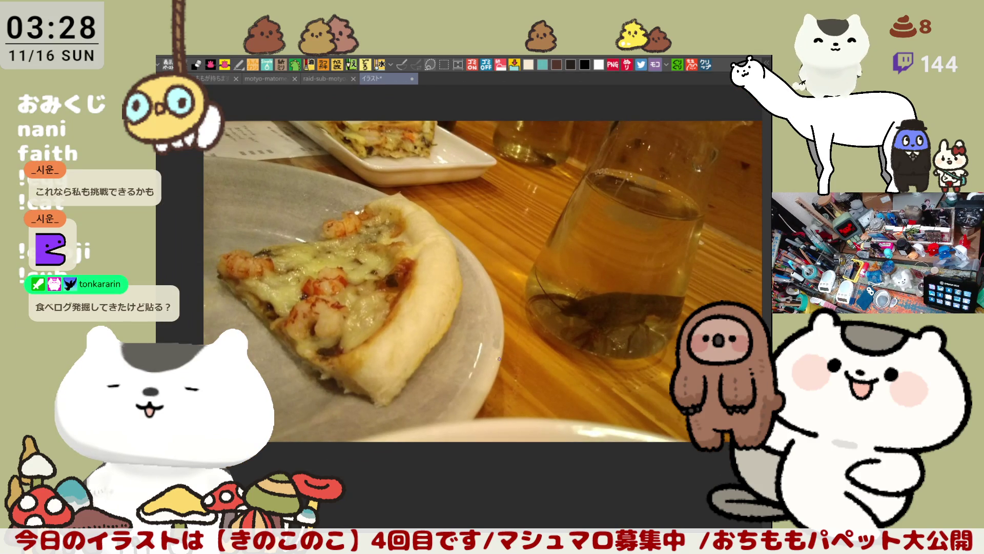
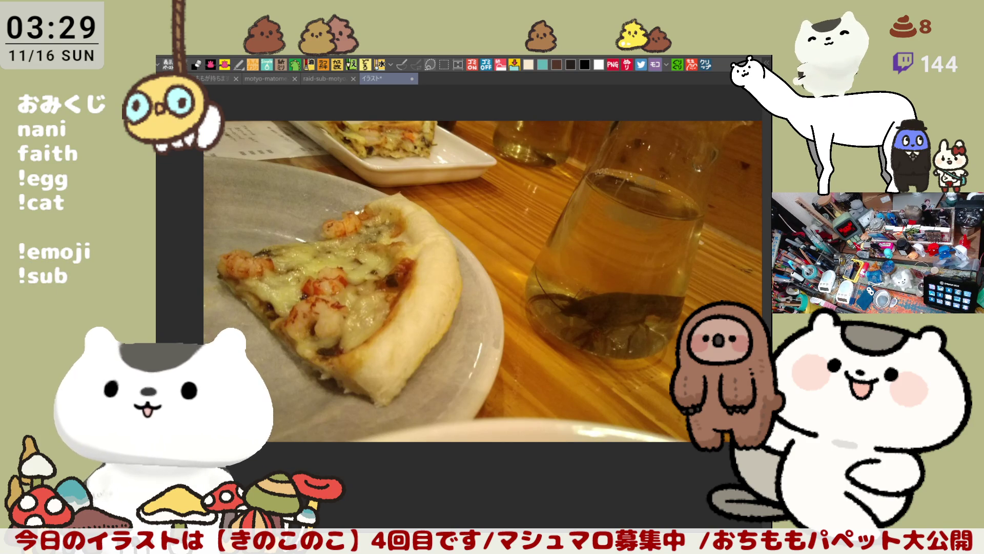
scroll(484, 282, "down", 2)
Page to the next reference photo, the crayfish piled in the sink
key("Right")
scroll(380, 281, "up", 2)
scroll(381, 281, "up", 1)
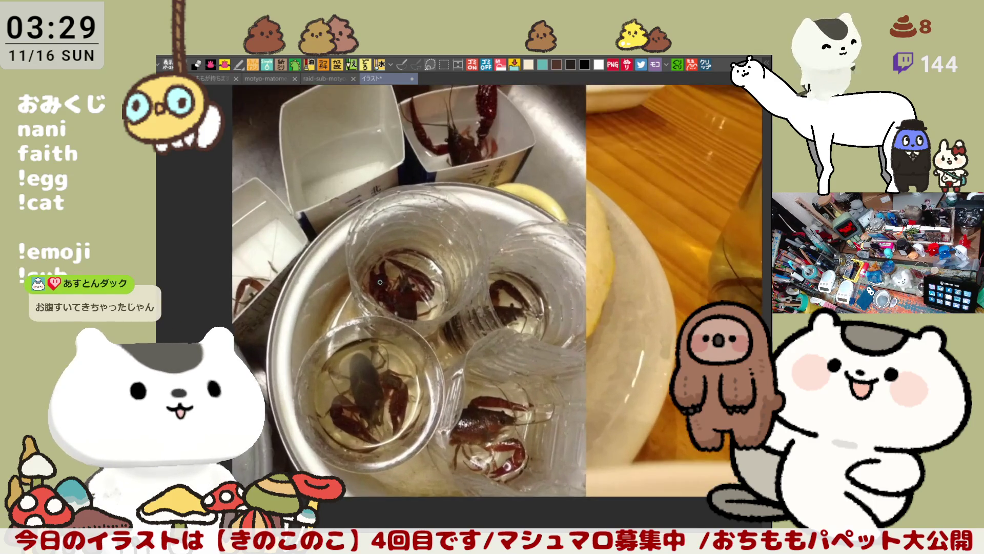
scroll(381, 282, "up", 1)
scroll(381, 282, "down", 1)
scroll(381, 282, "down", 1)
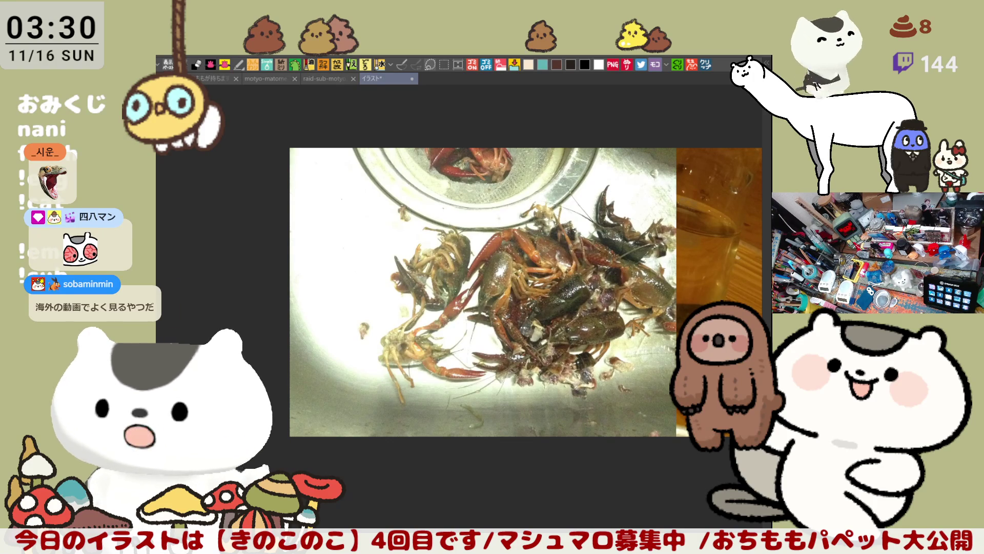
View the peeled crayfish photo, then close the photo document to return to the chipmunk illustration
key("Right")
scroll(428, 281, "up", 1)
scroll(446, 278, "up", 1)
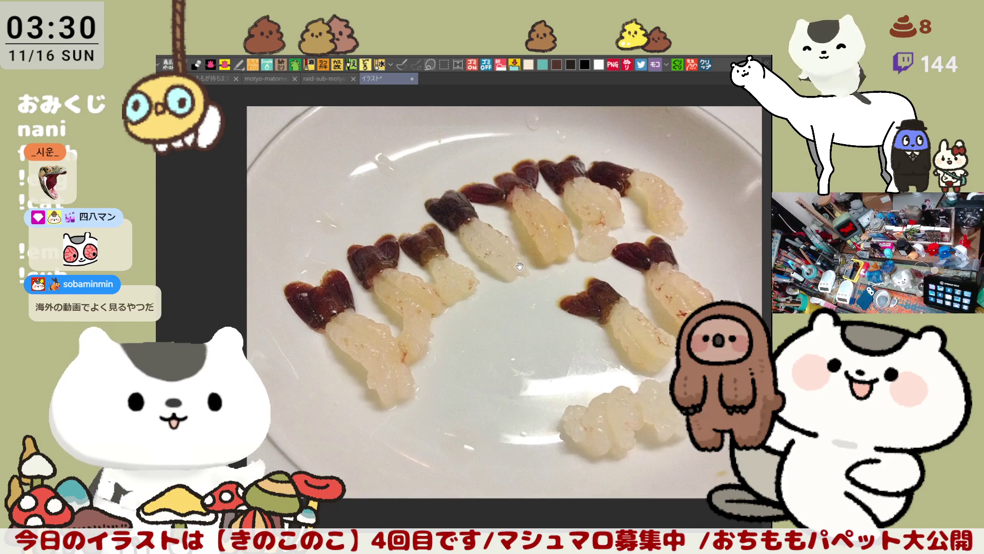
scroll(469, 275, "up", 1)
scroll(489, 273, "up", 1)
scroll(489, 272, "up", 1)
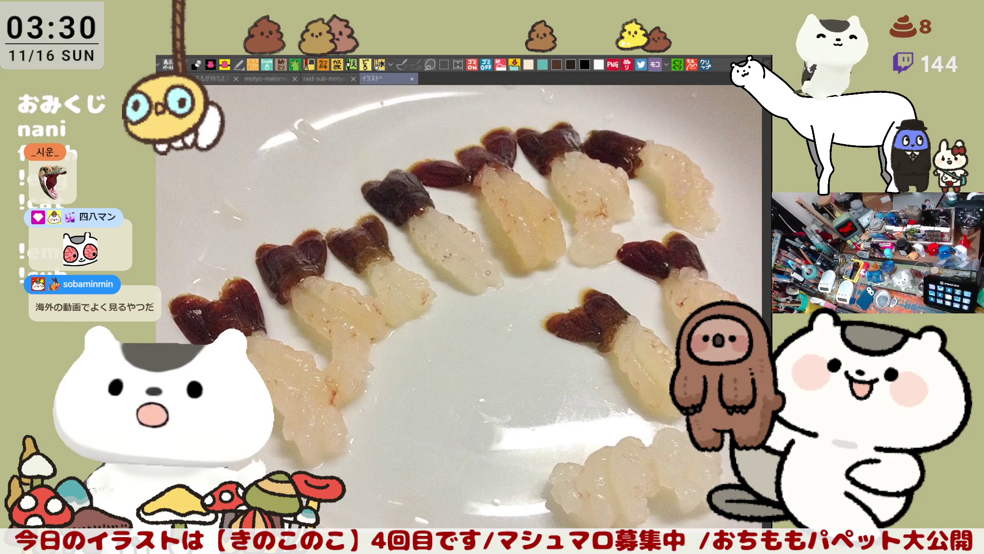
scroll(489, 272, "up", 1)
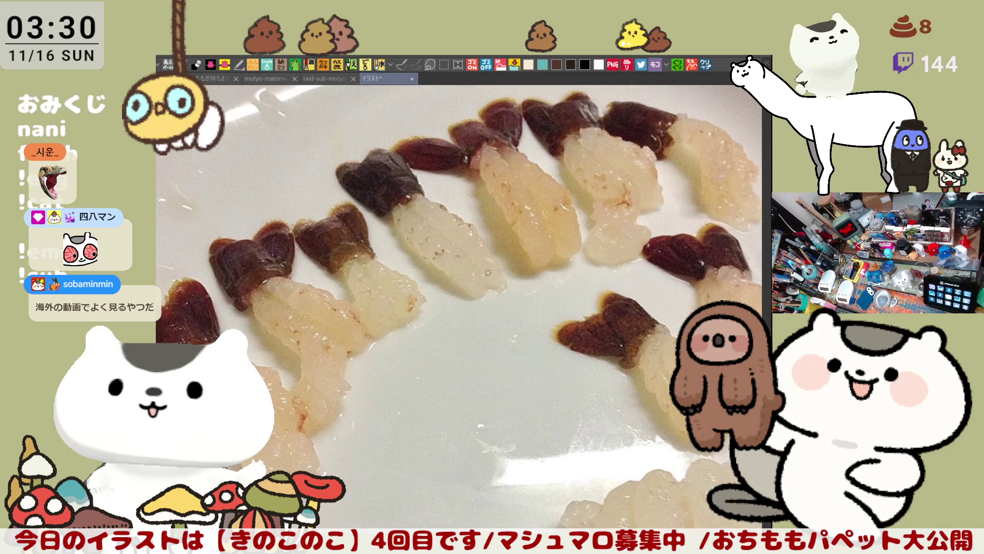
scroll(489, 273, "down", 1)
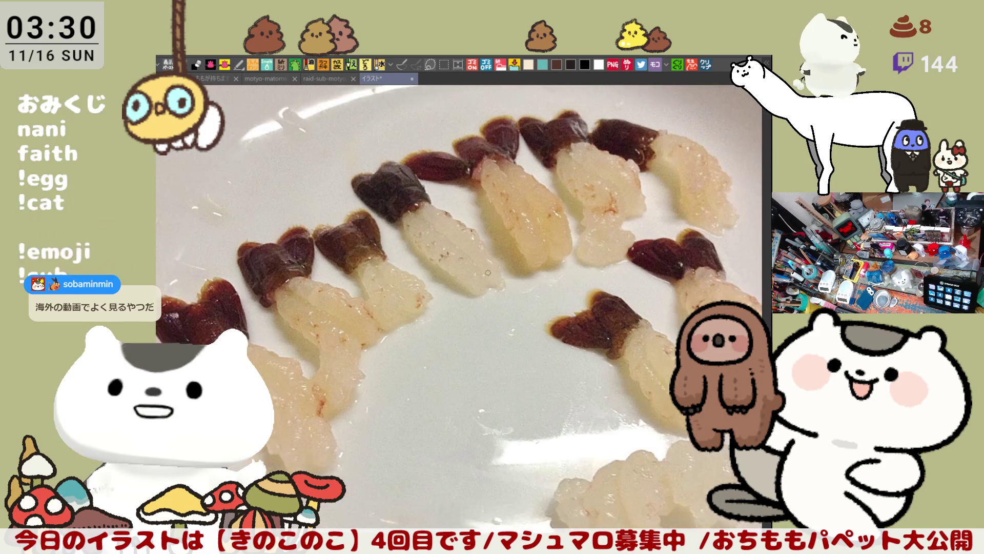
scroll(488, 273, "down", 1)
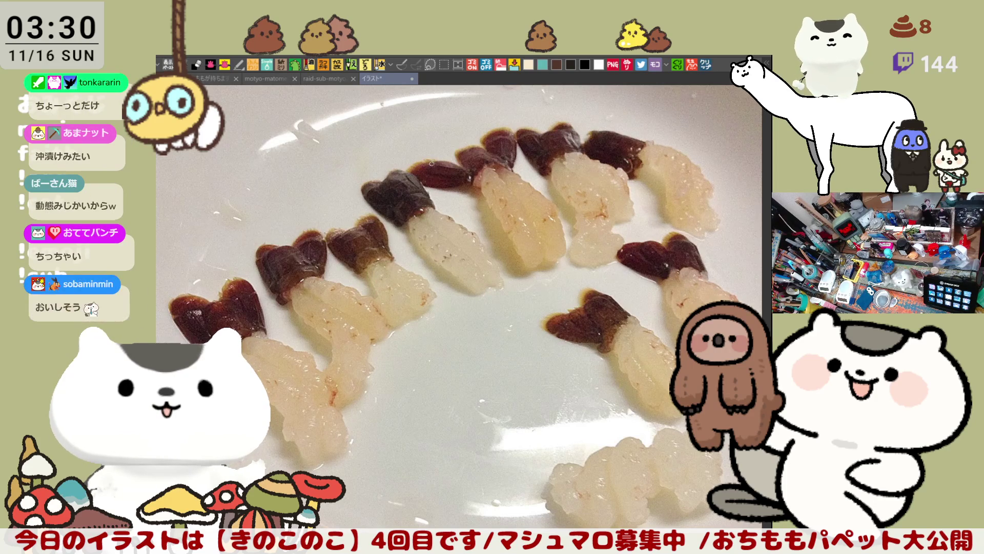
left_click(411, 78)
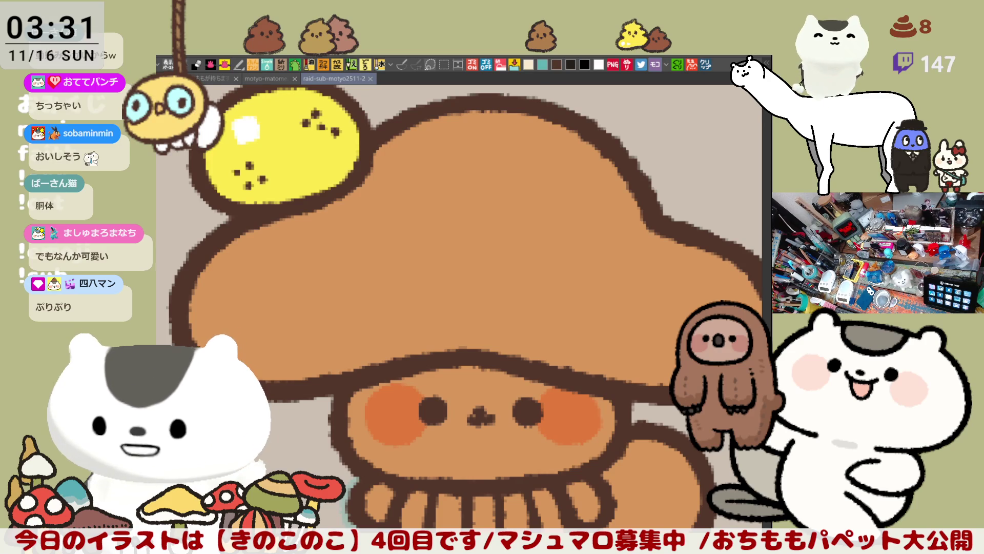
left_click(708, 66)
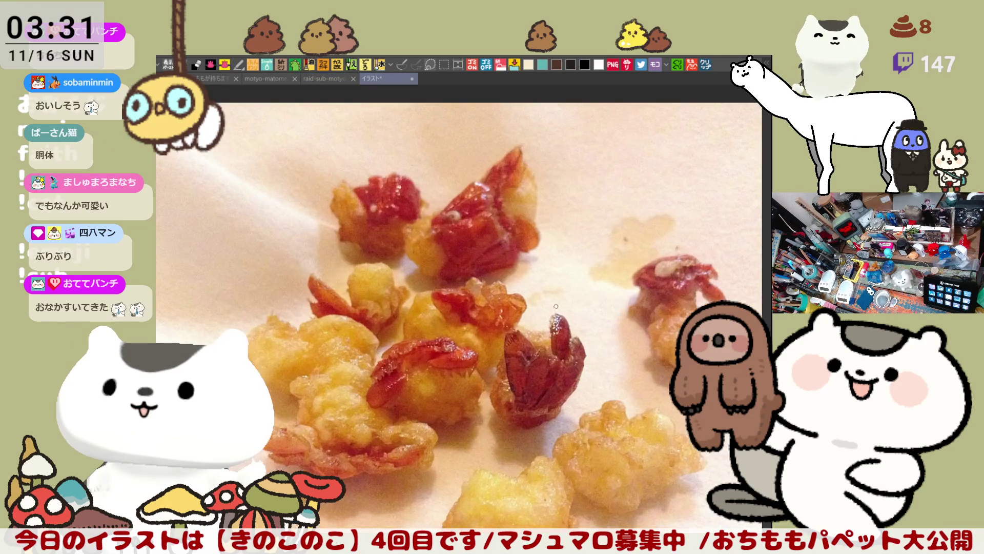
scroll(556, 304, "up", 3)
scroll(562, 331, "down", 2)
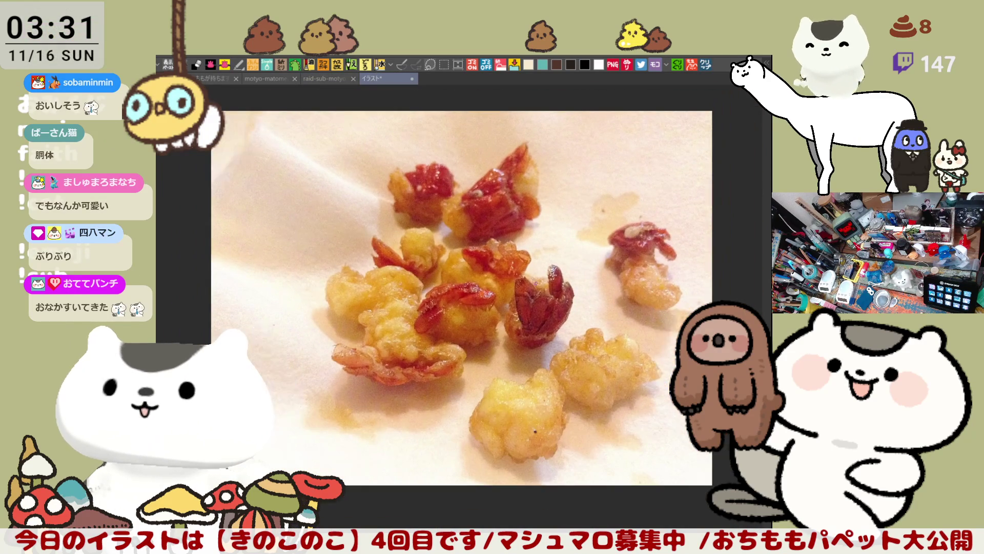
scroll(501, 308, "up", 2)
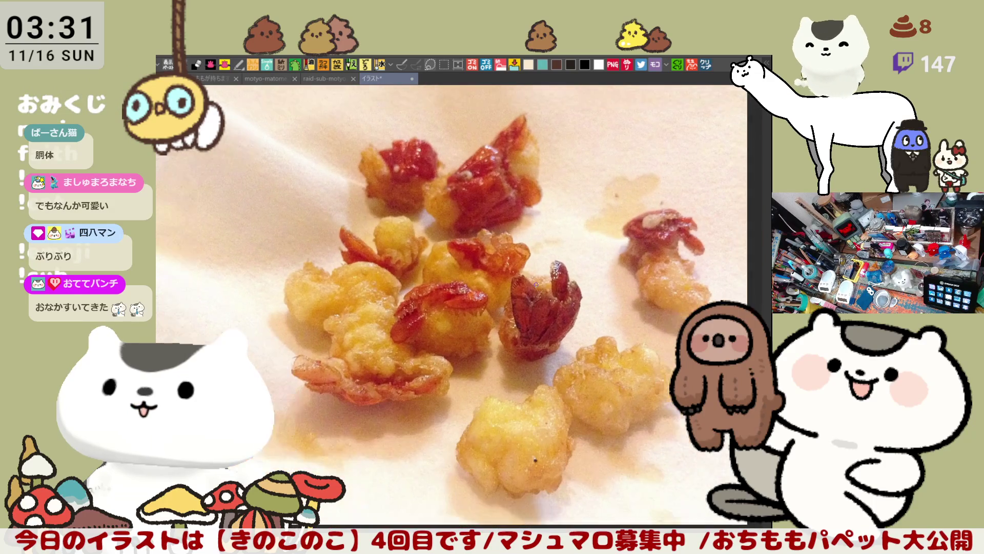
scroll(536, 282, "up", 1)
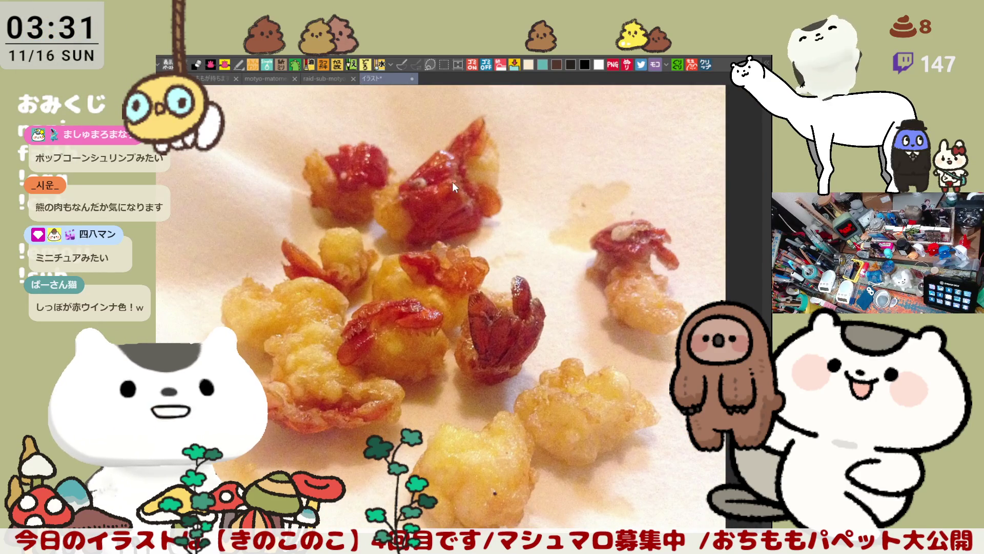
key("ctrl+w")
scroll(401, 341, "up", 1)
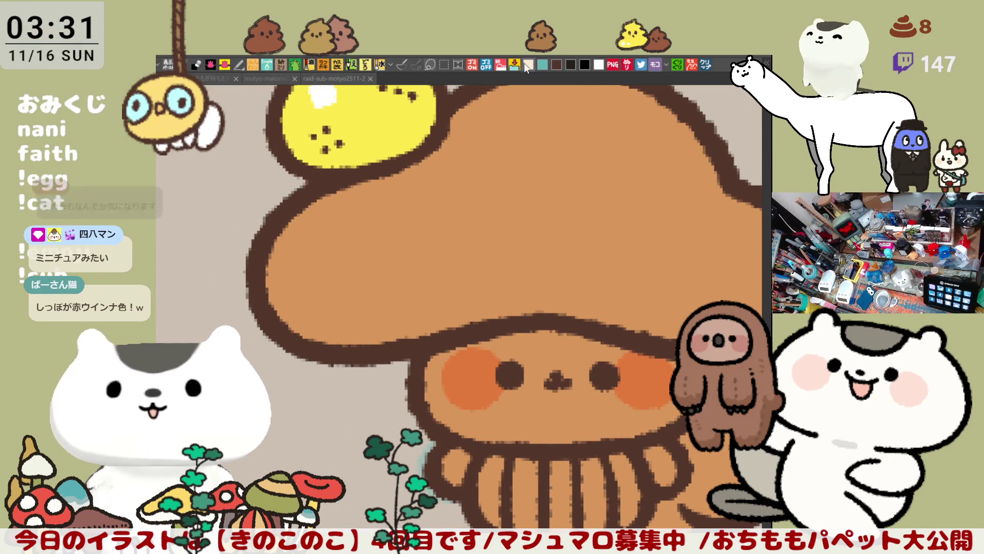
scroll(504, 356, "up", 1)
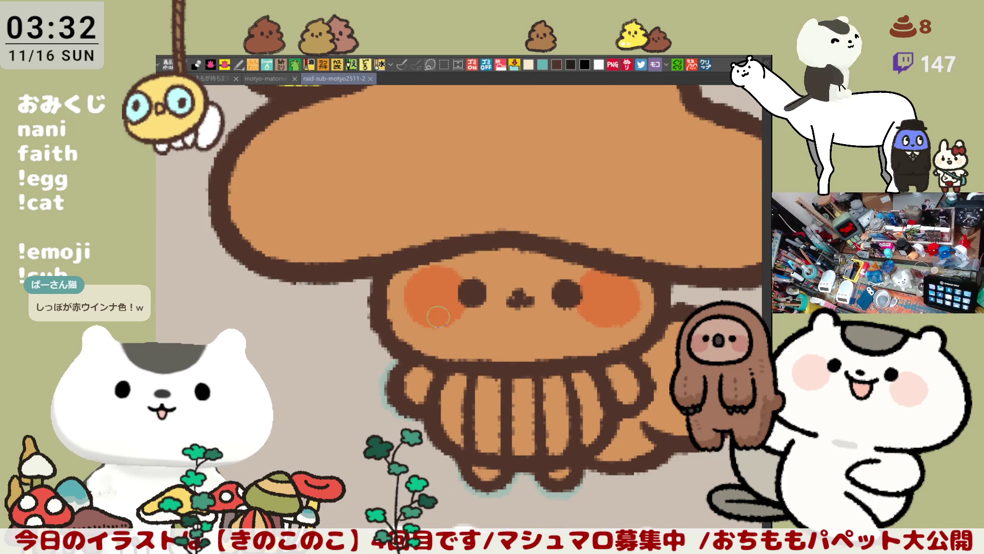
Fill all six belly stripes inside the brown outline with pale cream
left_click(454, 412)
left_click(487, 412)
left_click(525, 405)
left_click(555, 408)
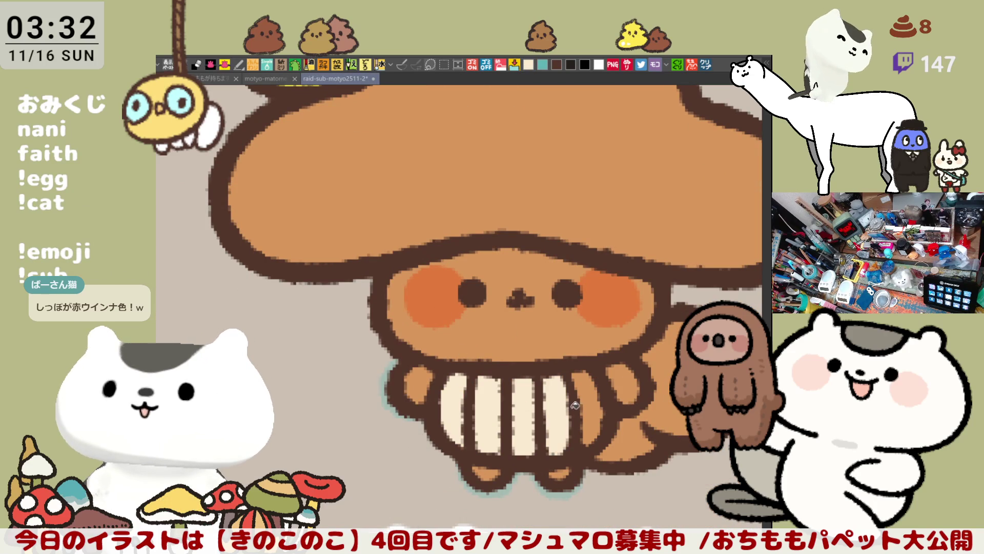
left_click(587, 408)
left_click(622, 385)
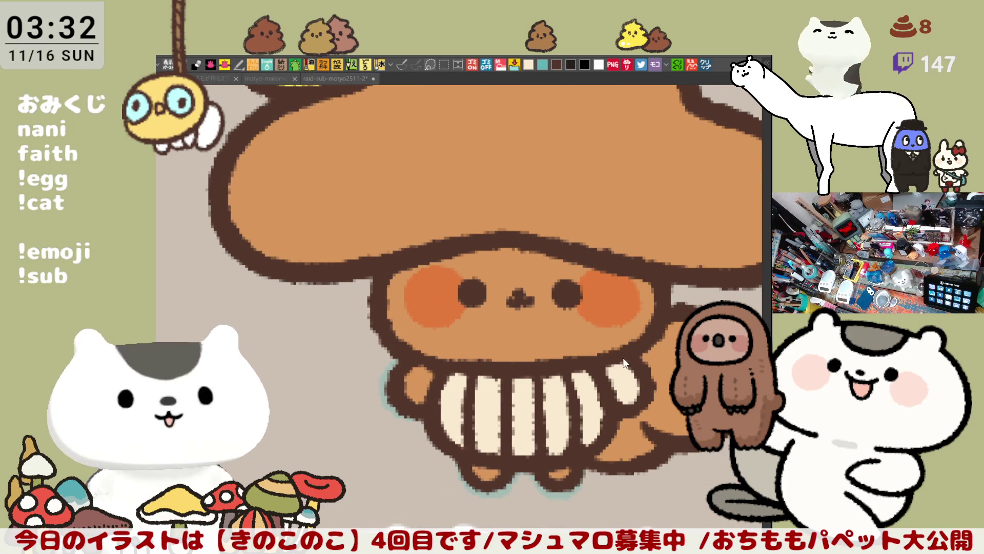
scroll(604, 354, "down", 2)
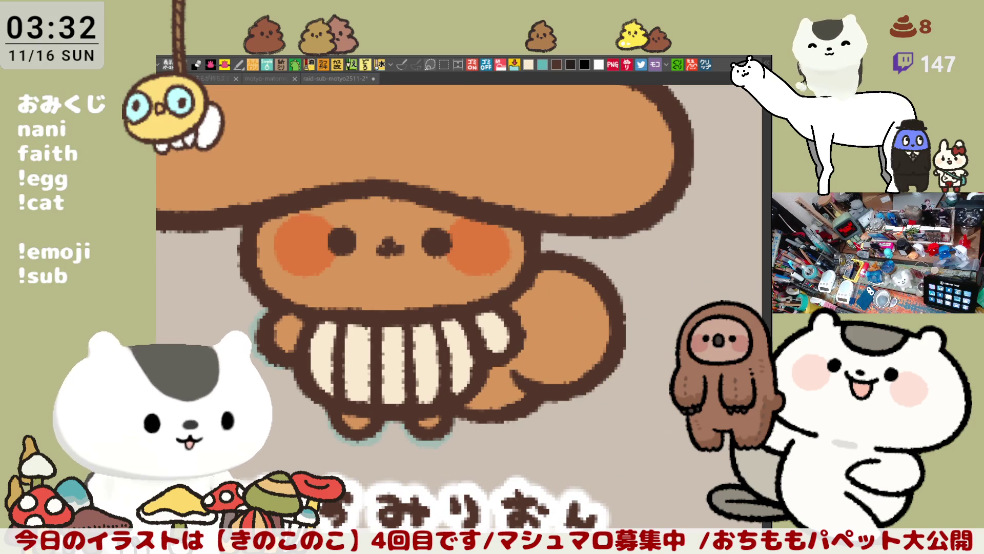
Paint a dark brown stripe on the forehead and start the tail stripes, undoing misplaced strokes
left_click_drag(372, 220, 388, 200)
key("ctrl+z")
left_click(362, 215)
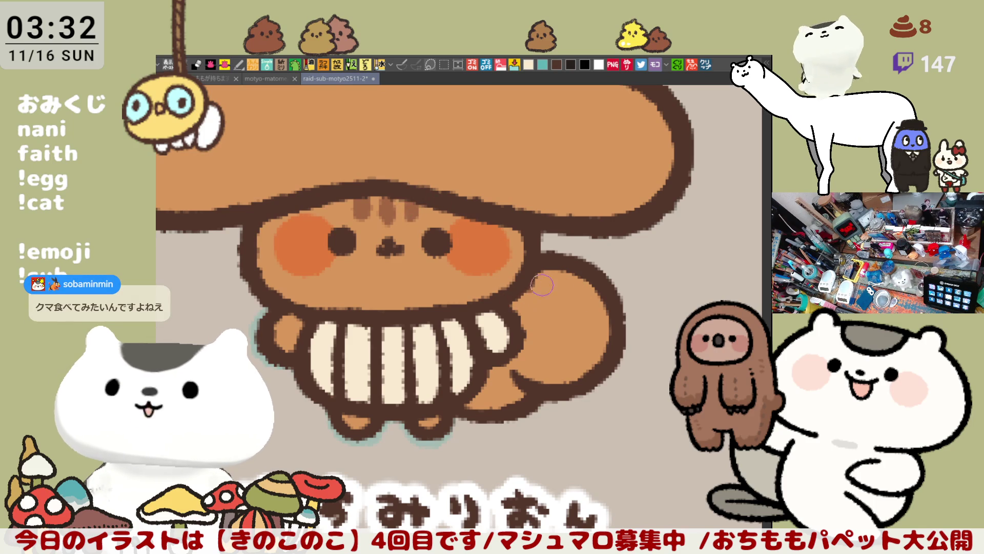
mouse_move(538, 286)
left_mouse_down()
mouse_move(581, 334)
mouse_move(573, 296)
left_mouse_up()
key("ctrl+z")
Build up darker brown stripes and shading across the bushy tail and its top edge
left_click_drag(509, 297, 584, 341)
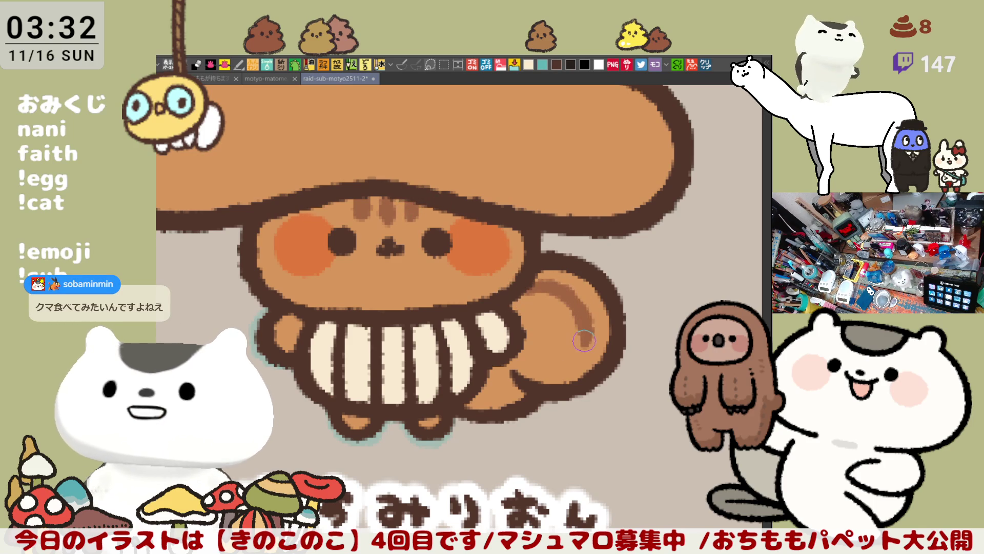
left_click_drag(514, 297, 585, 316)
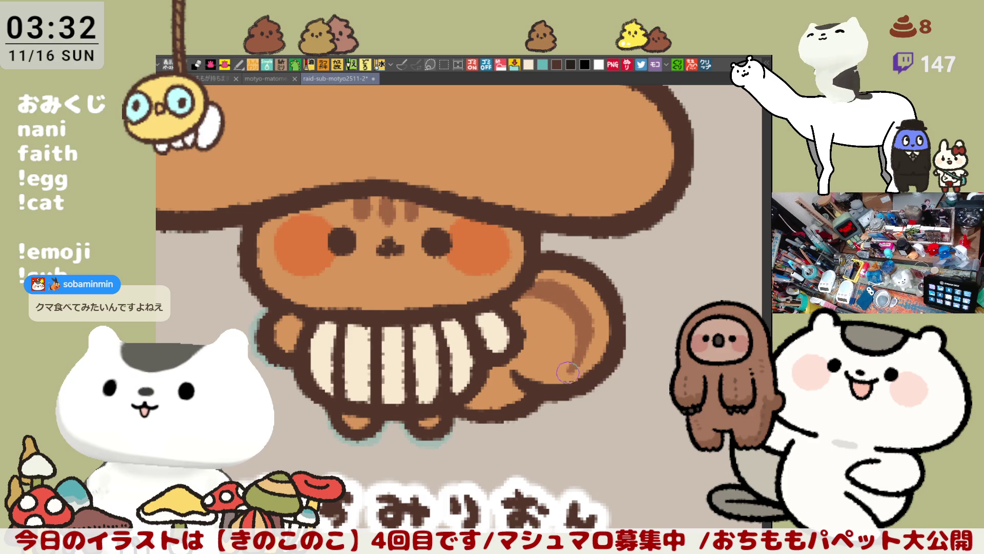
left_click_drag(523, 292, 588, 312)
mouse_move(512, 296)
left_mouse_down()
mouse_move(578, 304)
mouse_move(602, 342)
left_mouse_up()
mouse_move(530, 288)
left_mouse_down()
mouse_move(607, 347)
mouse_move(585, 374)
left_mouse_up()
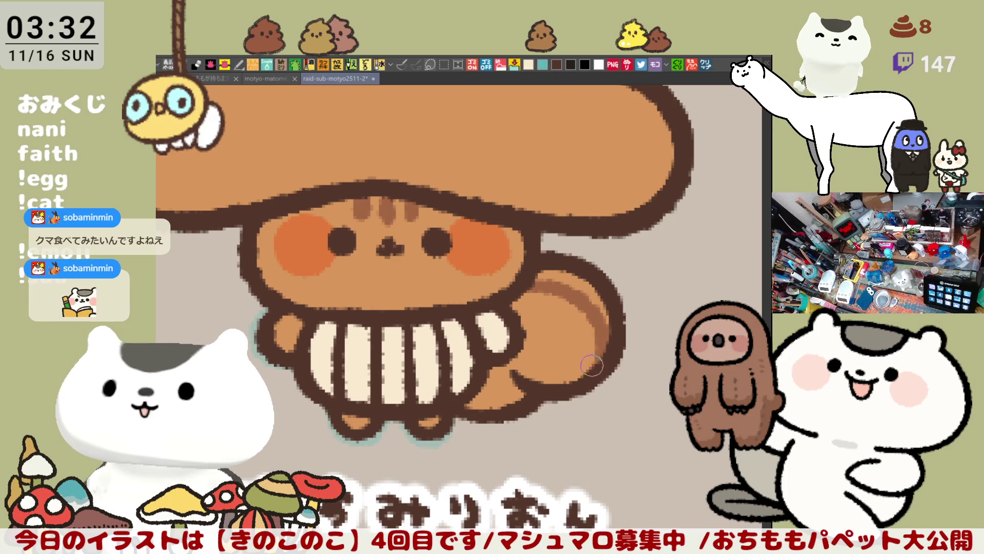
mouse_move(518, 317)
left_mouse_down()
mouse_move(565, 346)
mouse_move(550, 372)
left_mouse_up()
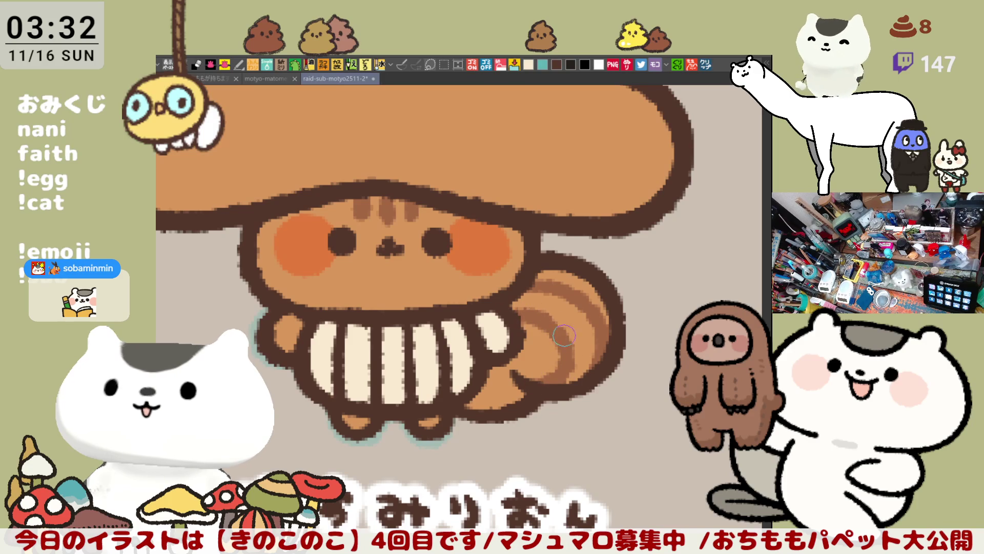
left_click_drag(556, 323, 569, 385)
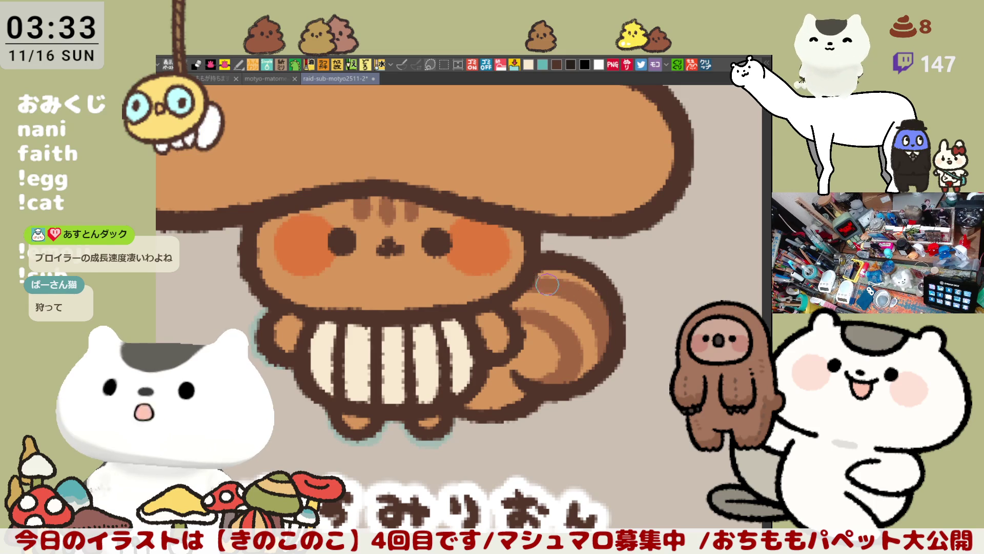
left_click_drag(539, 277, 601, 299)
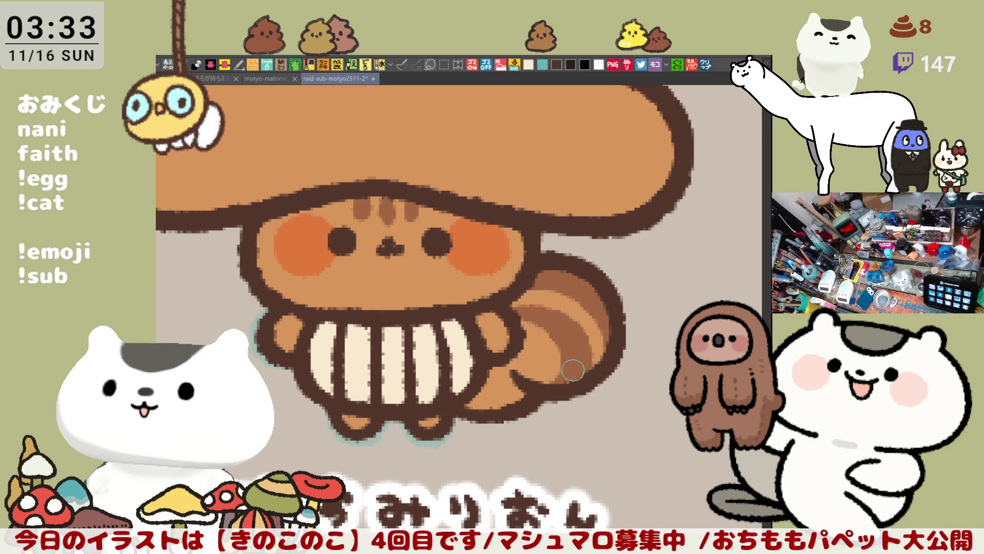
scroll(557, 372, "down", 3)
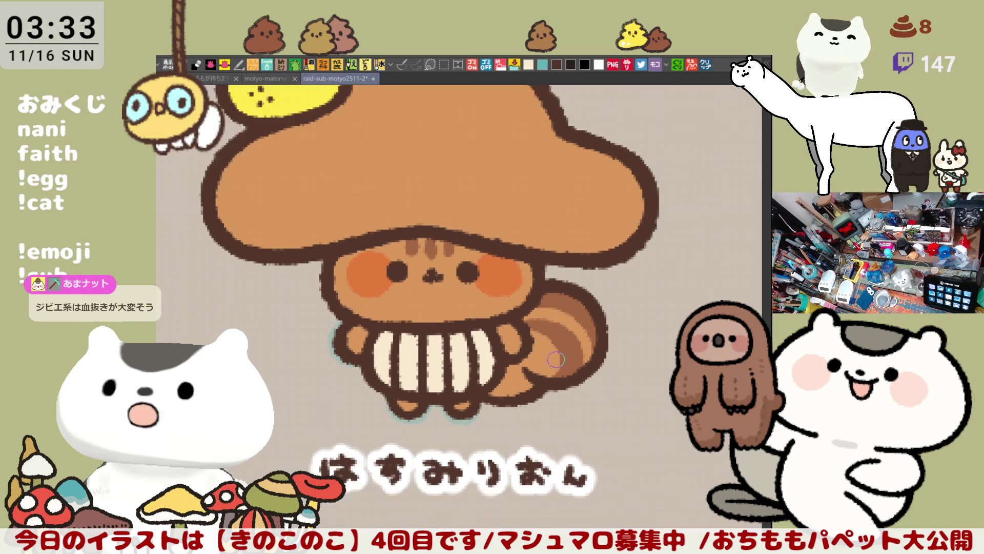
scroll(523, 323, "down", 2)
scroll(492, 281, "up", 2)
scroll(491, 281, "up", 1)
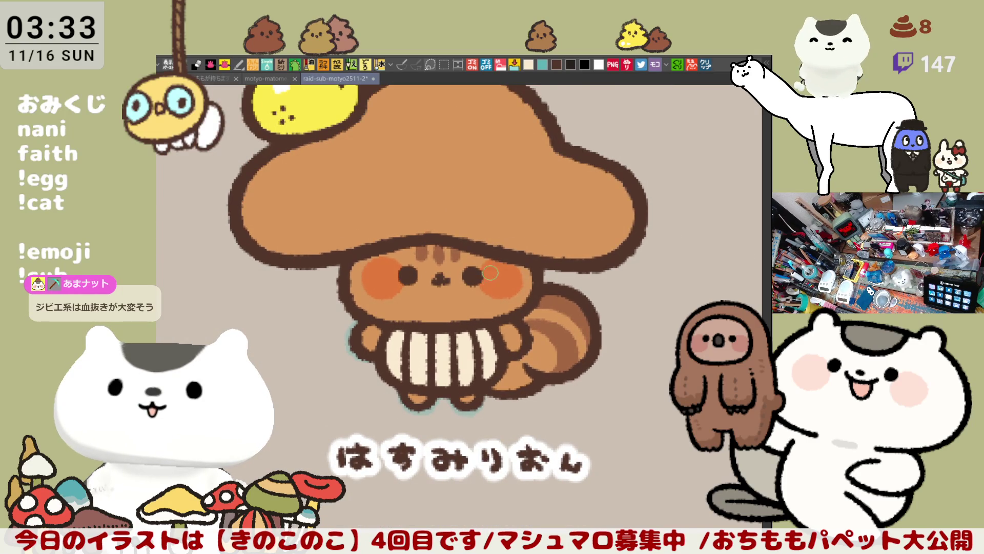
Recentre the character and bring the yuzu and its leaf atop the cap into view
left_click_drag(491, 269, 618, 230)
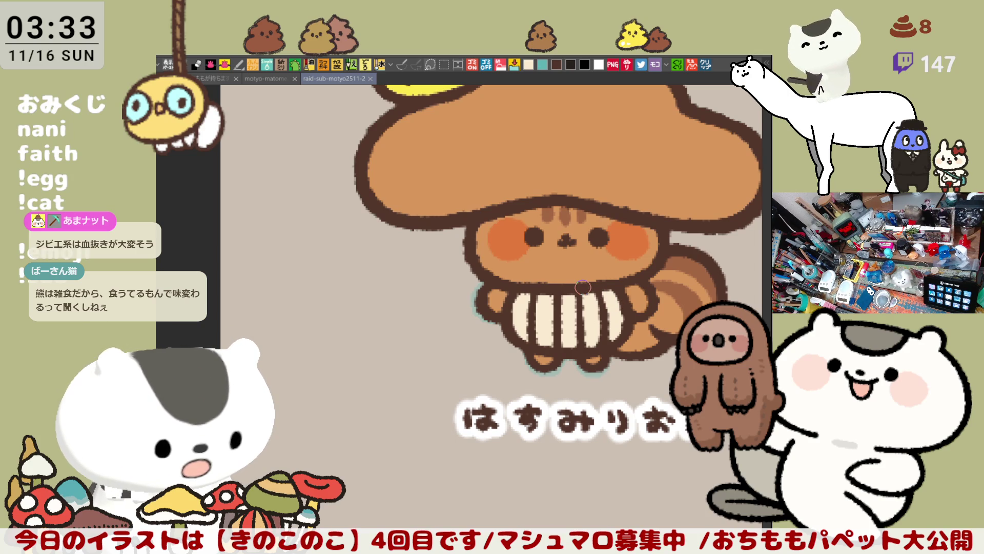
scroll(582, 286, "down", 1)
scroll(572, 289, "up", 1)
scroll(572, 288, "up", 1)
scroll(462, 308, "up", 1)
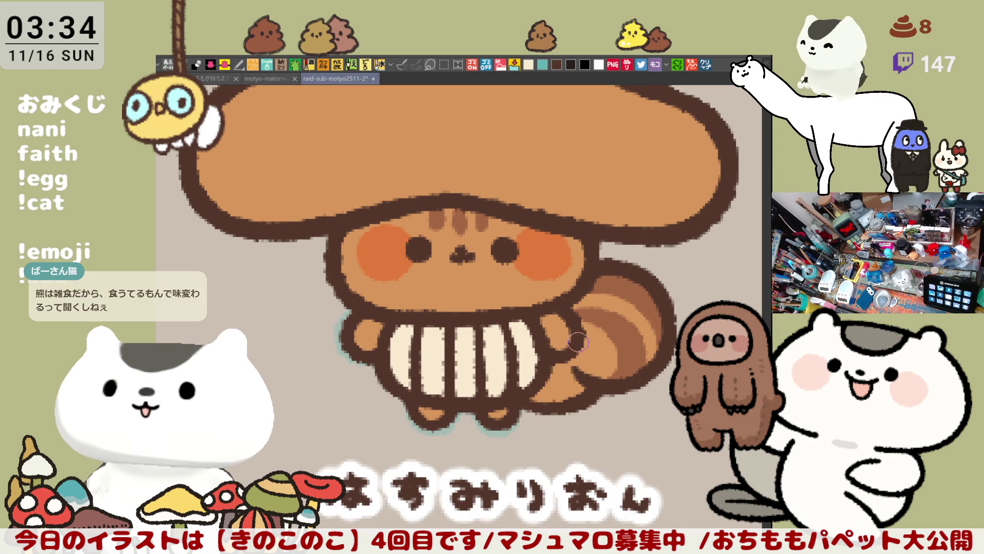
scroll(570, 353, "down", 3)
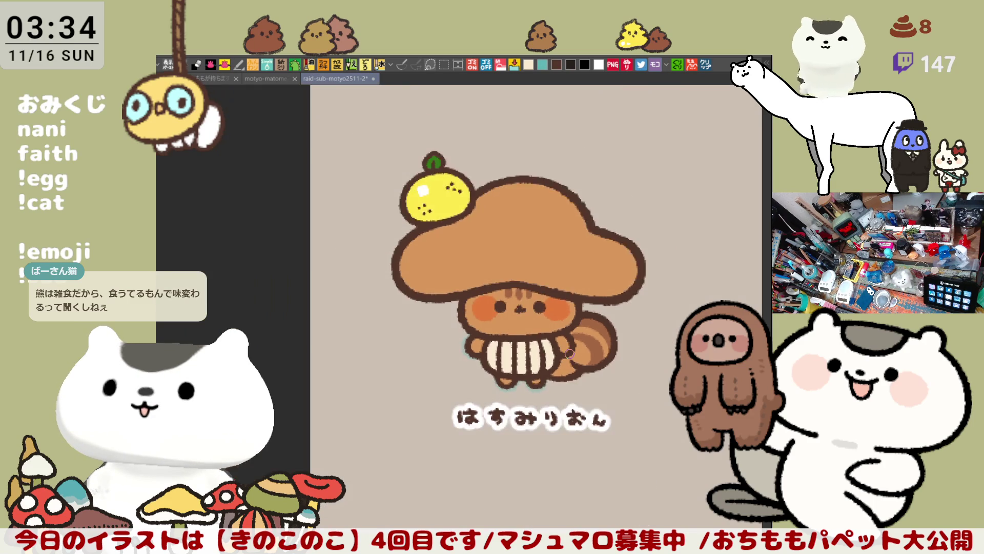
scroll(577, 331, "up", 3)
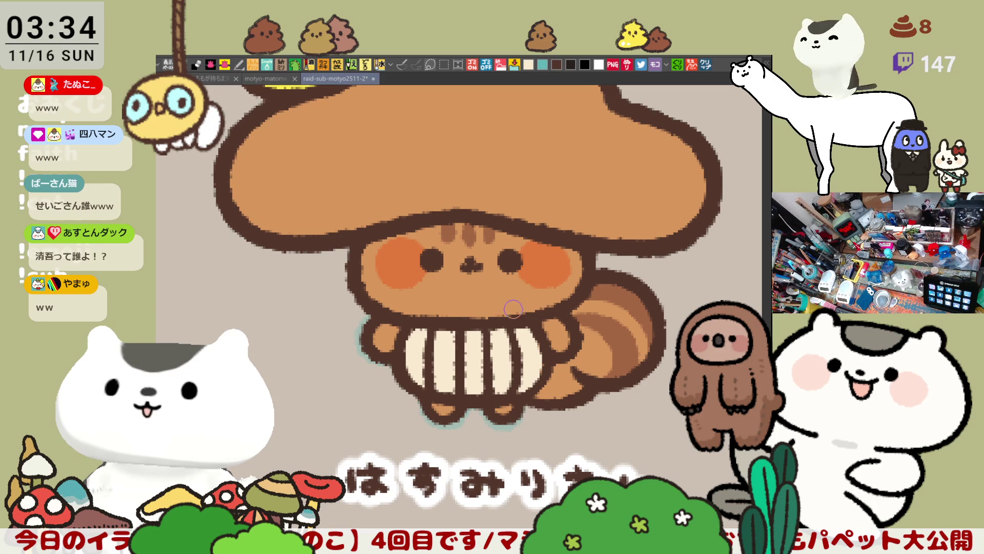
scroll(515, 308, "down", 2)
scroll(508, 304, "down", 2)
scroll(506, 303, "down", 2)
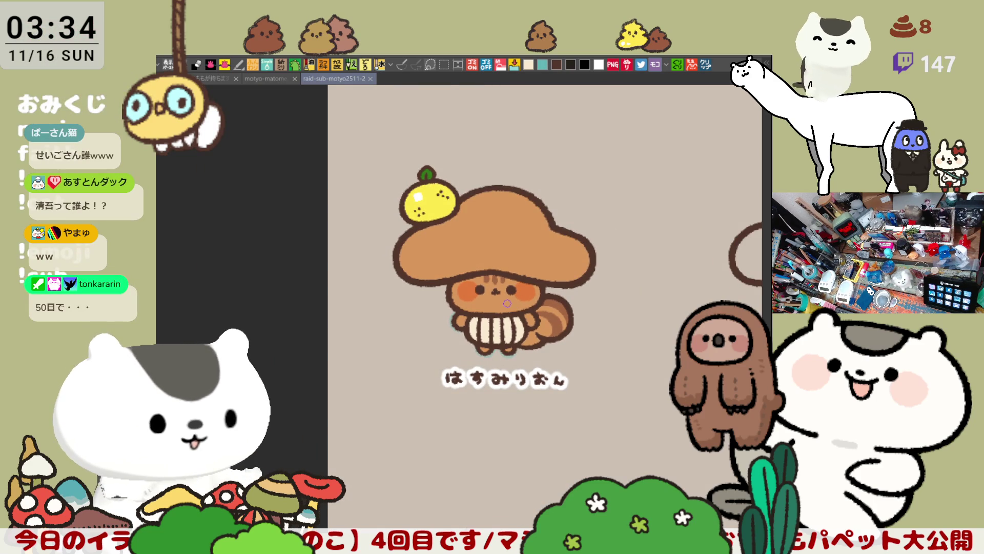
scroll(507, 303, "up", 1)
scroll(506, 302, "up", 2)
scroll(506, 303, "up", 2)
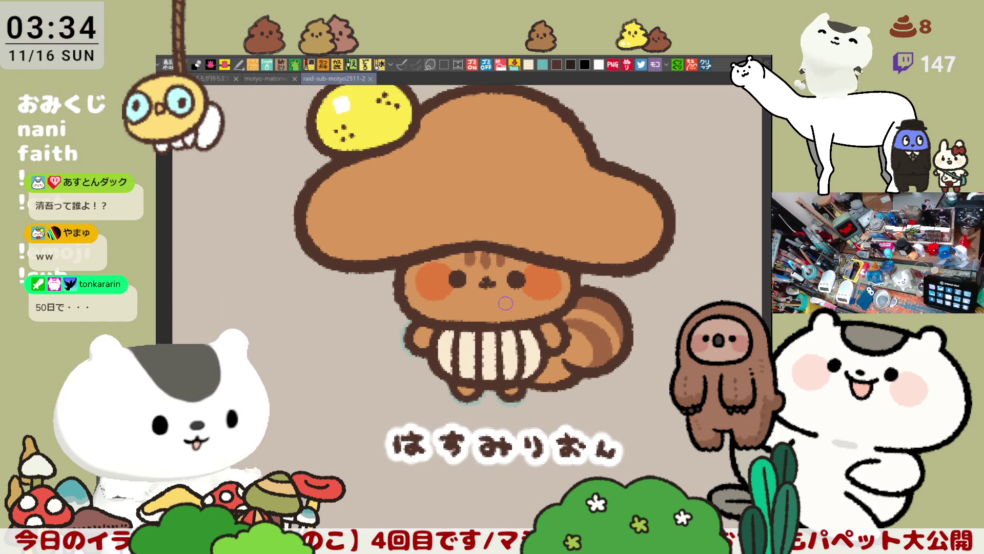
left_click_drag(502, 292, 502, 338)
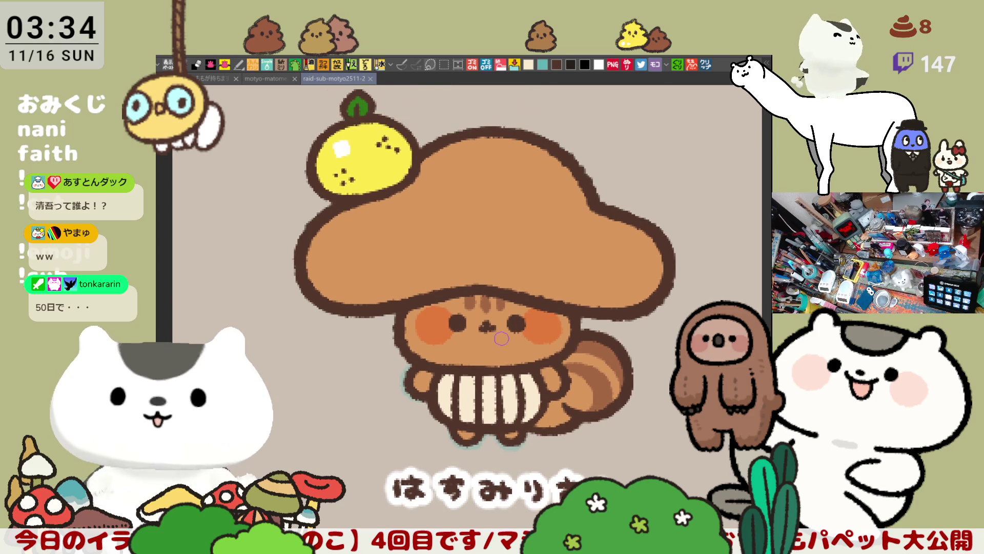
scroll(502, 338, "up", 2)
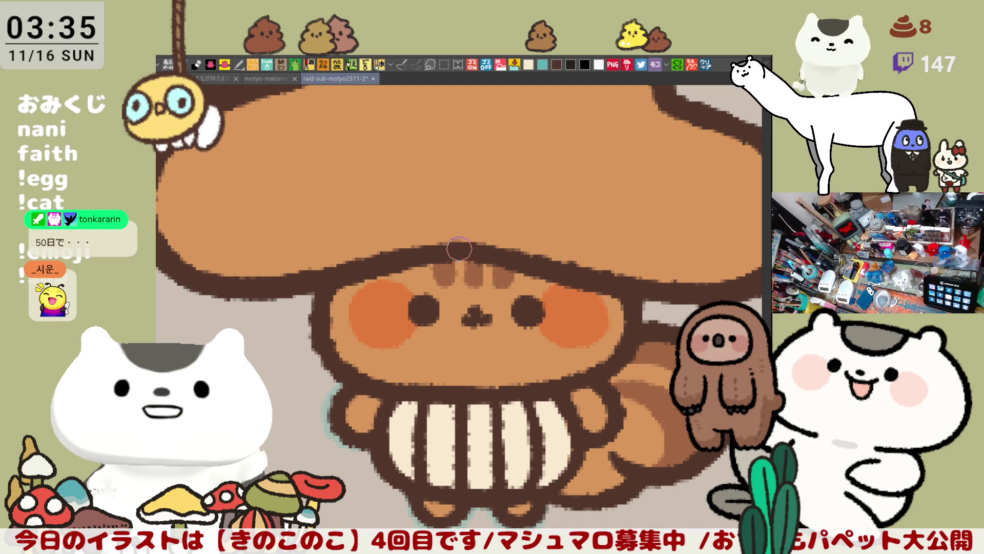
scroll(460, 258, "down", 3)
scroll(460, 258, "down", 2)
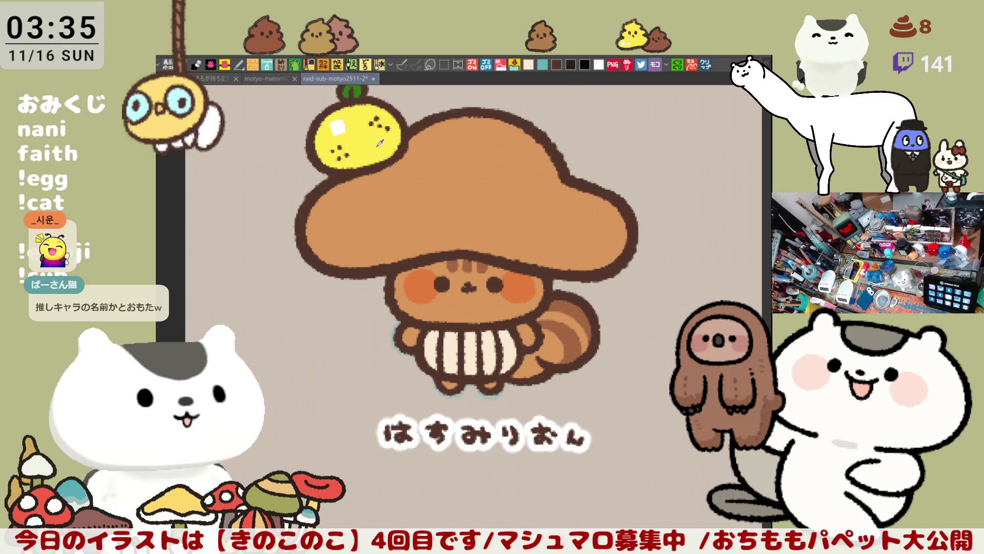
Fill the mushroom cap with yellow and reposition the drawing in the view
left_click(422, 165)
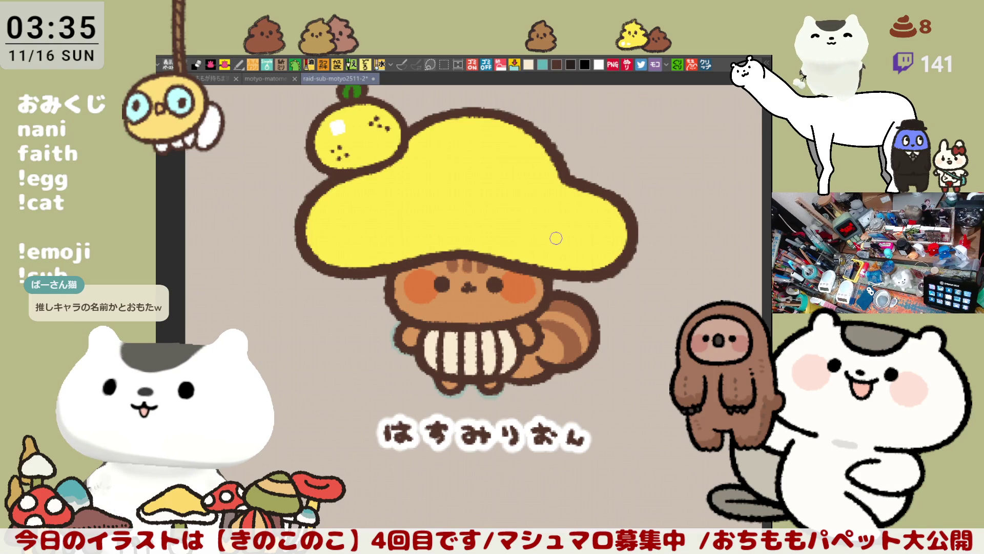
left_click_drag(556, 237, 538, 329)
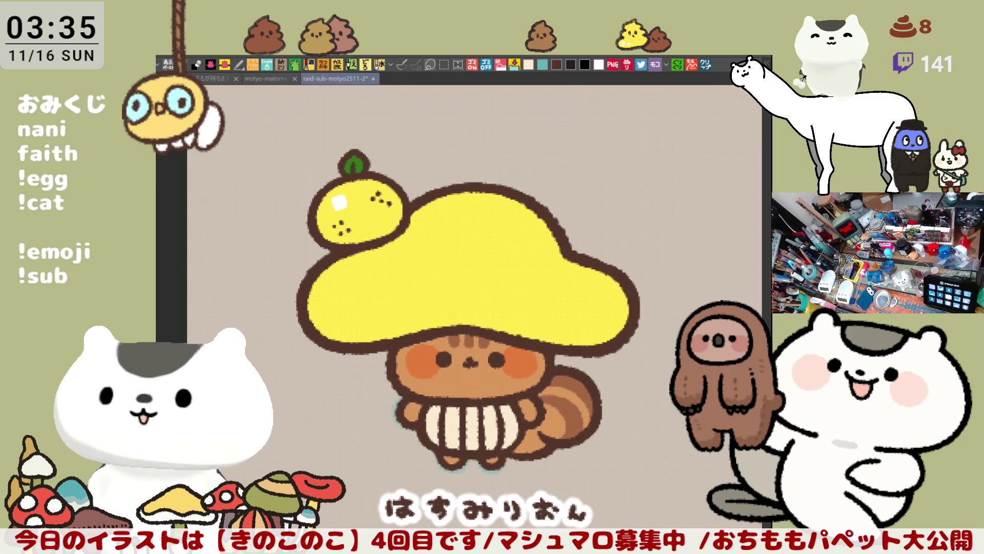
left_click_drag(569, 437, 585, 374)
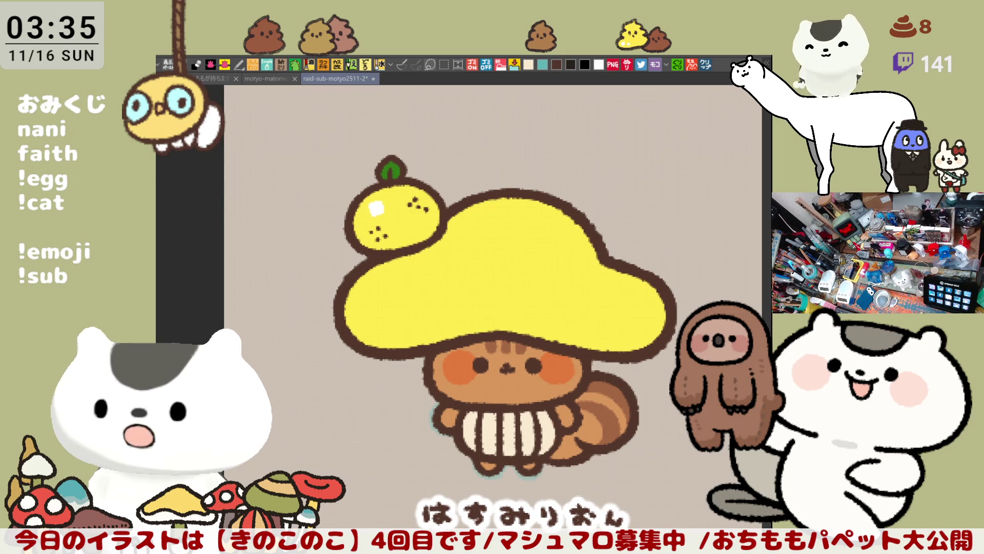
left_click_drag(640, 434, 604, 495)
scroll(549, 419, "up", 3)
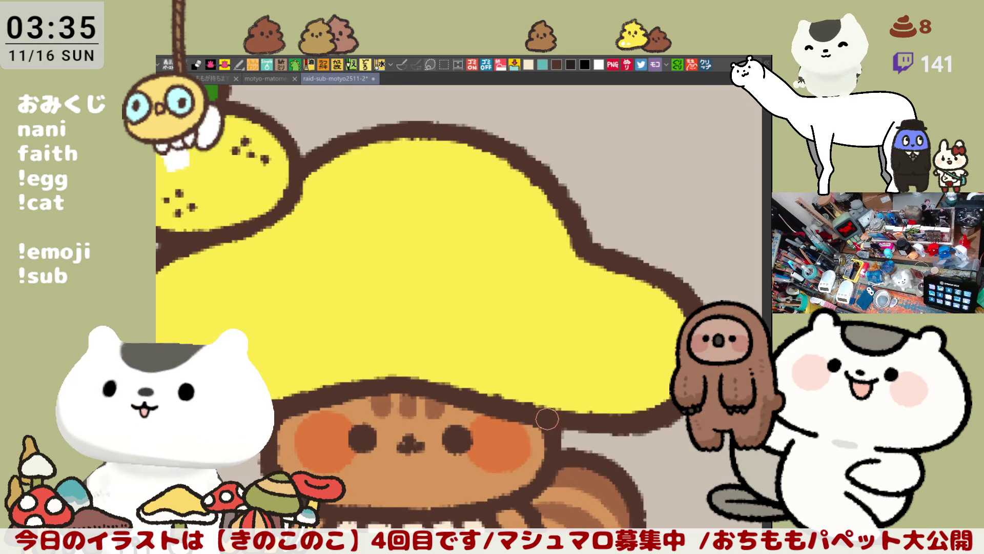
Draw a small curled brown stem on top of the cap, undoing strokes that closed it into a loop
left_click_drag(548, 419, 530, 493)
mouse_move(462, 224)
left_mouse_down()
mouse_move(510, 169)
mouse_move(473, 219)
left_mouse_up()
key("ctrl+z")
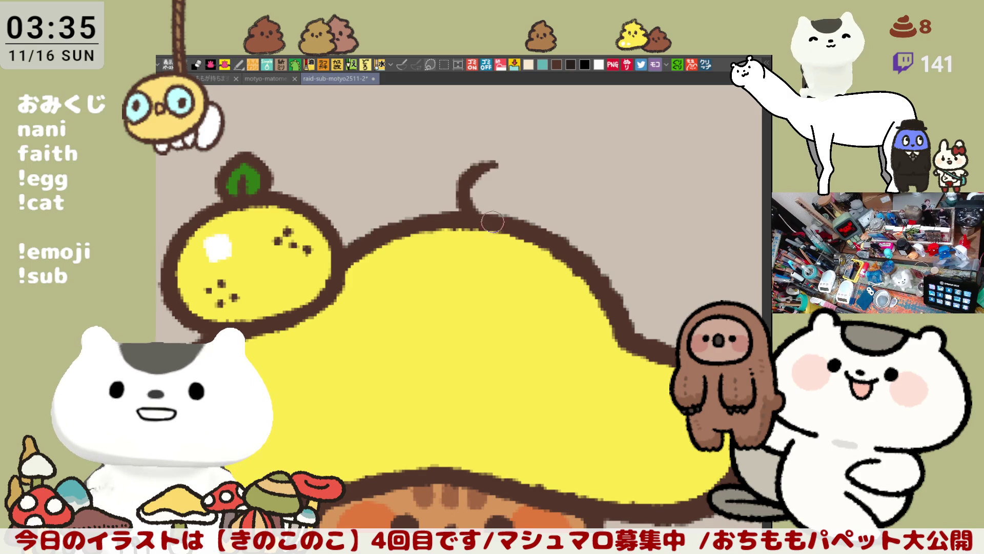
left_click_drag(493, 164, 504, 223)
key("ctrl+z")
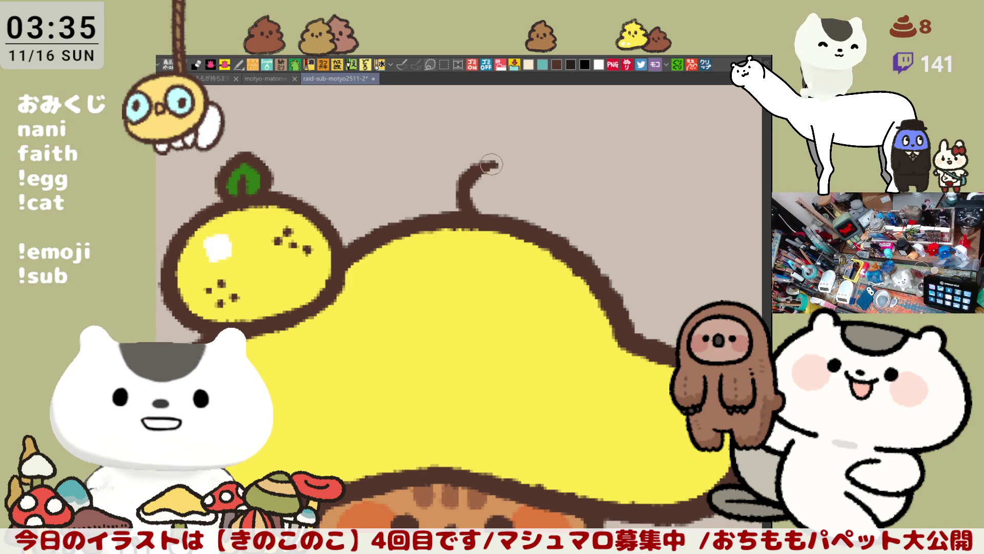
Browse the motyo-matome25-1 emote sheet rows for reference, then return to the chipmunk drawing
left_click(256, 76)
scroll(345, 303, "up", 3)
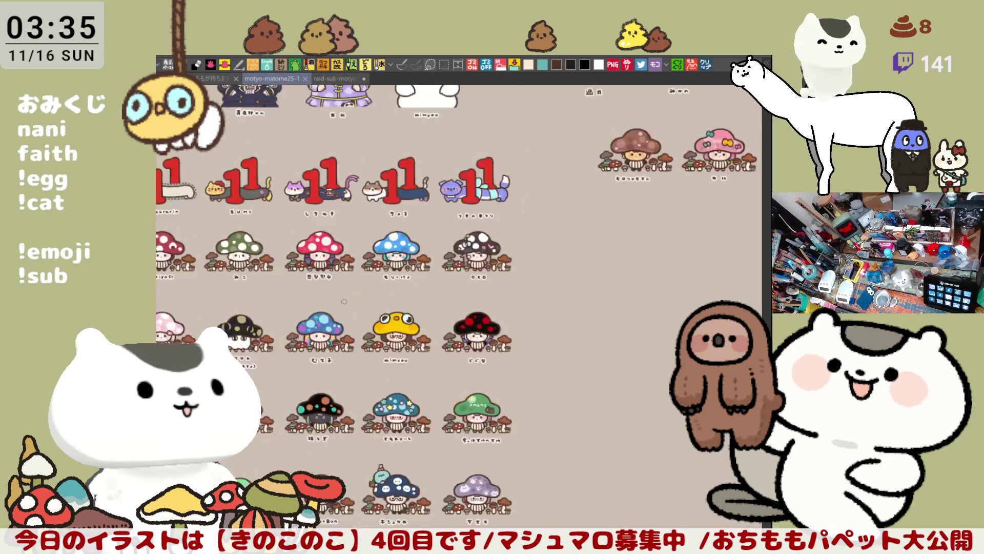
scroll(338, 303, "up", 3)
scroll(418, 498, "down", 2)
scroll(645, 233, "up", 3)
scroll(646, 232, "down", 2)
scroll(646, 232, "down", 2)
scroll(646, 233, "up", 1)
scroll(645, 232, "down", 1)
left_click_drag(461, 308, 502, 343)
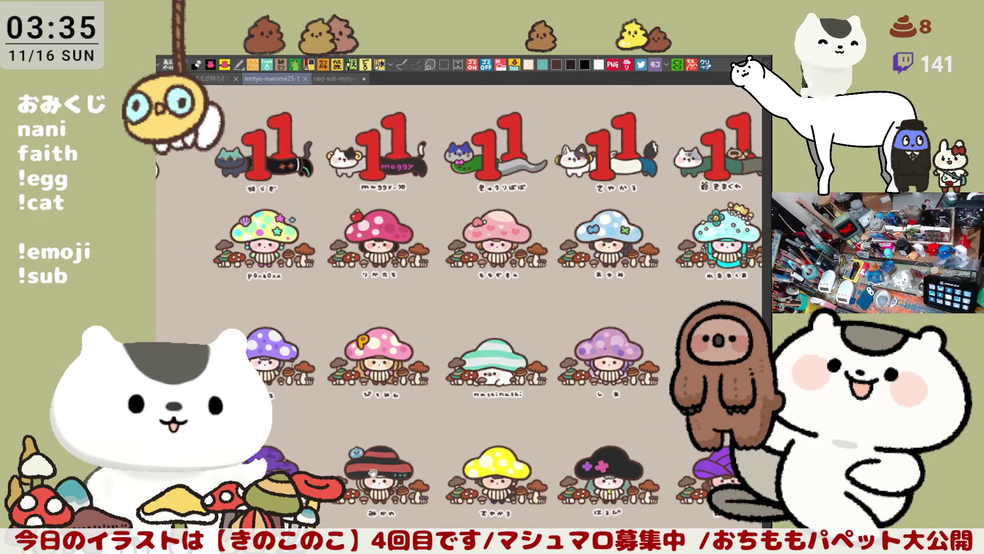
left_click_drag(382, 469, 431, 308)
left_click_drag(431, 462, 461, 292)
left_click_drag(461, 462, 500, 324)
mouse_move(499, 462)
left_mouse_down()
mouse_move(548, 385)
mouse_move(501, 292)
mouse_move(500, 369)
mouse_move(500, 308)
mouse_move(500, 346)
left_mouse_up()
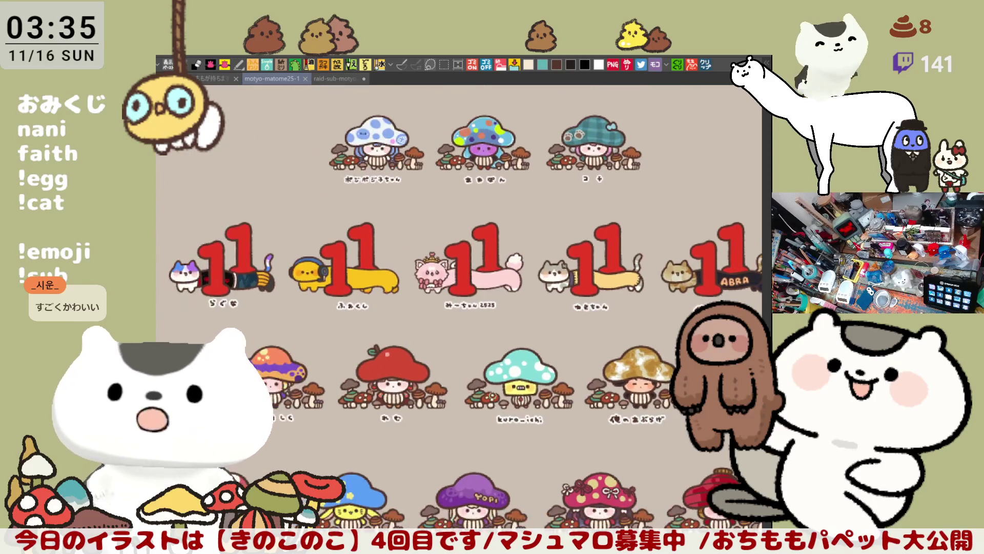
scroll(392, 385, "up", 2)
scroll(400, 400, "up", 2)
scroll(415, 431, "up", 2)
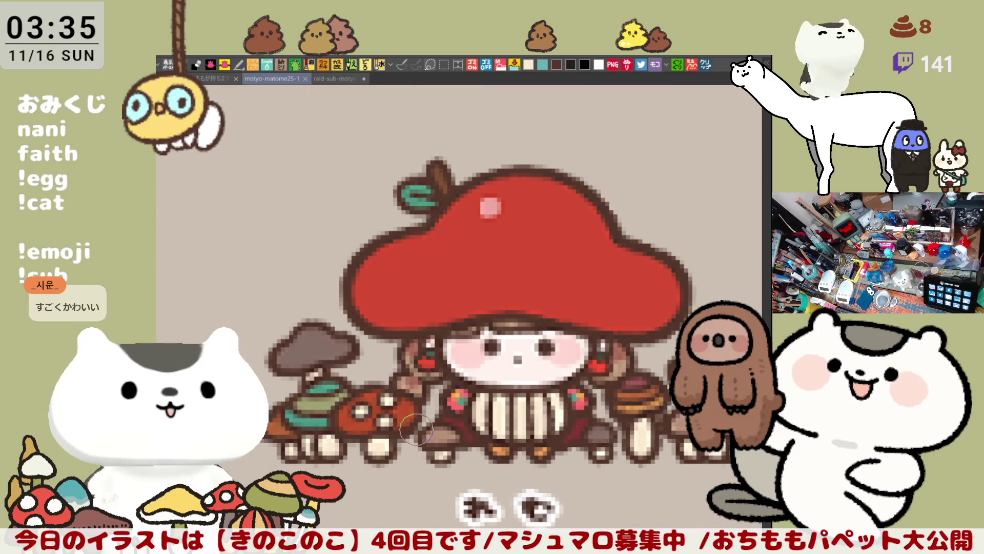
left_click(346, 79)
scroll(423, 308, "up", 2)
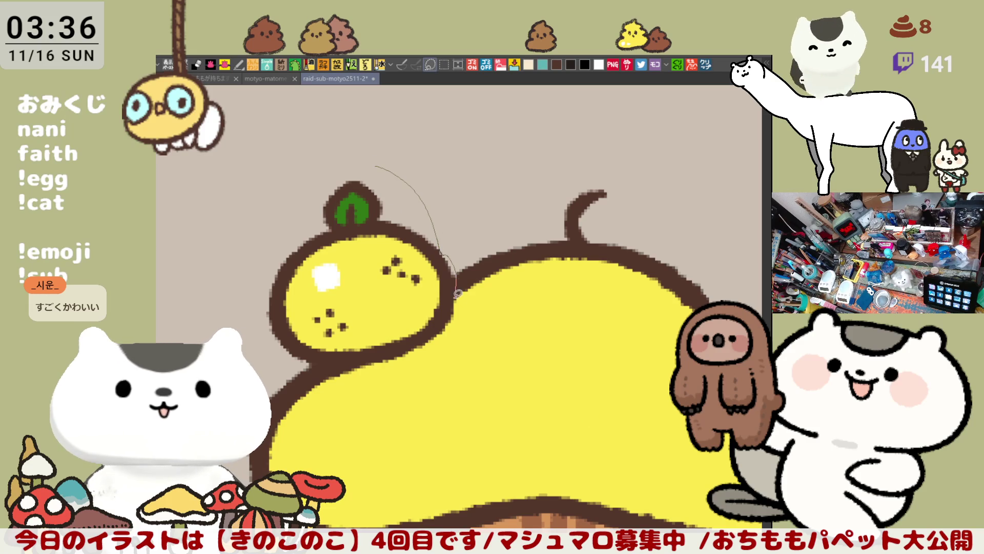
Lasso and delete the yuzu, then retouch the cap outline where it sat on a tilted view
left_click_drag(316, 174, 319, 171)
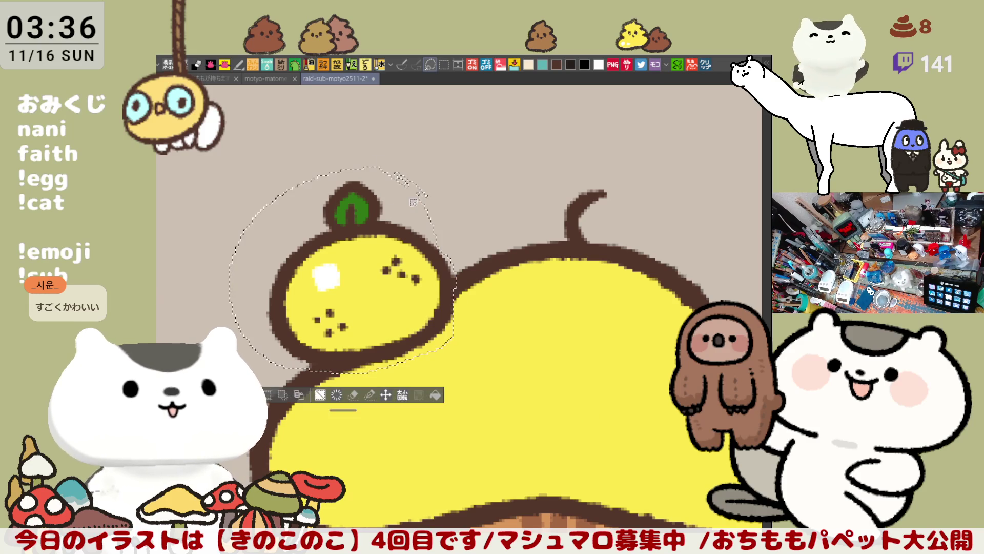
key("Delete")
key("ctrl+d")
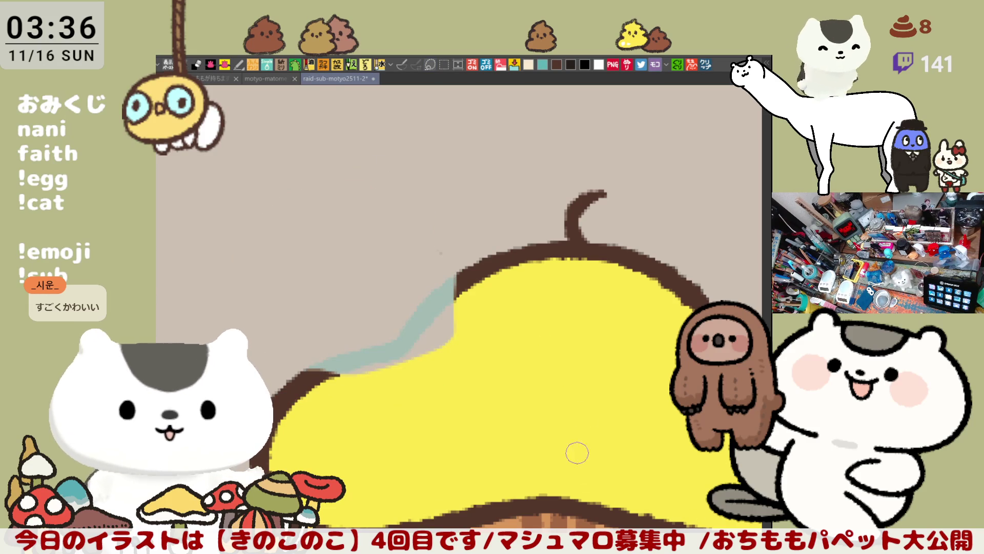
left_click_drag(579, 463, 385, 307)
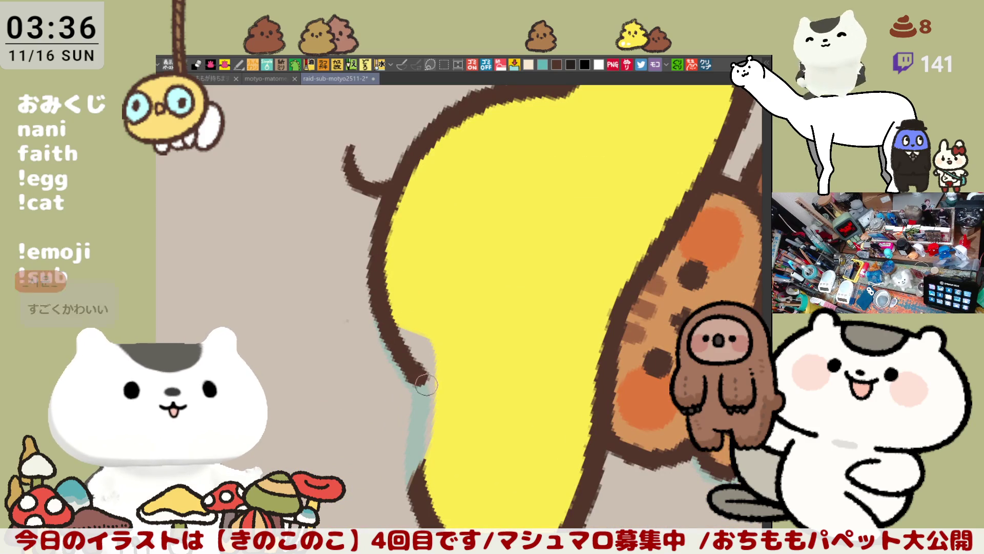
left_click_drag(429, 485, 420, 373)
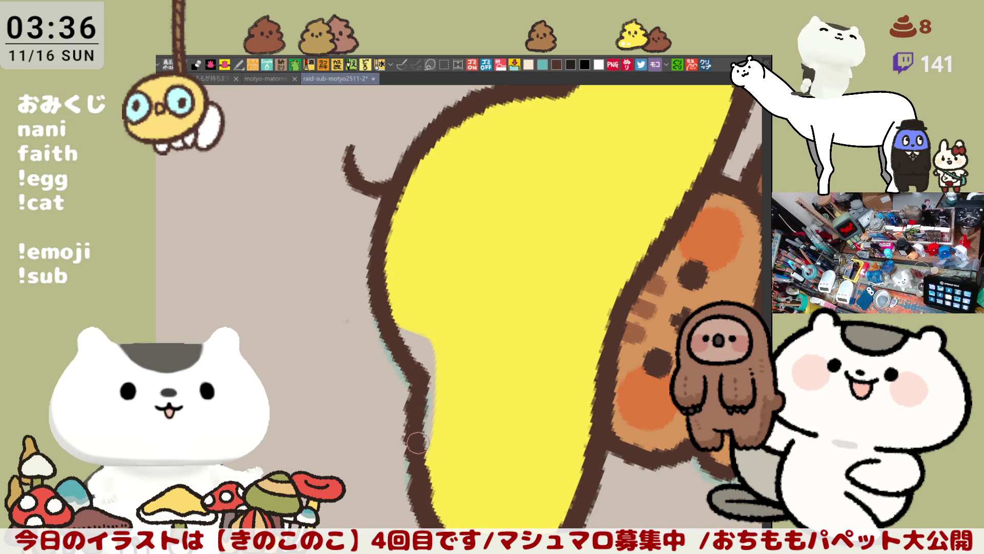
scroll(416, 454, "down", 4)
left_click_drag(384, 254, 387, 370)
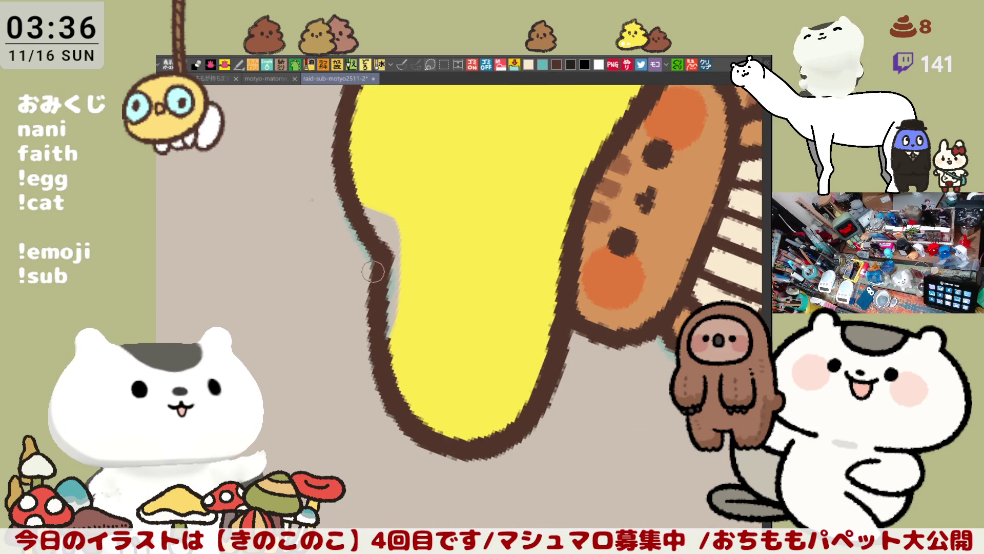
scroll(374, 282, "down", 3)
key("r")
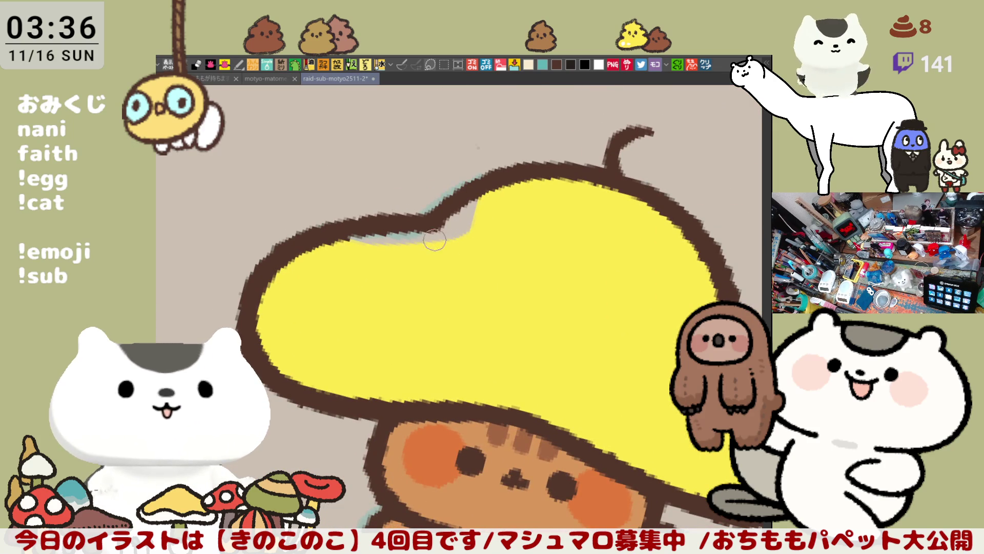
Redraw the stem above the cap as a curved loop stroke, undoing a misplaced attempt
left_click_drag(605, 210, 445, 185)
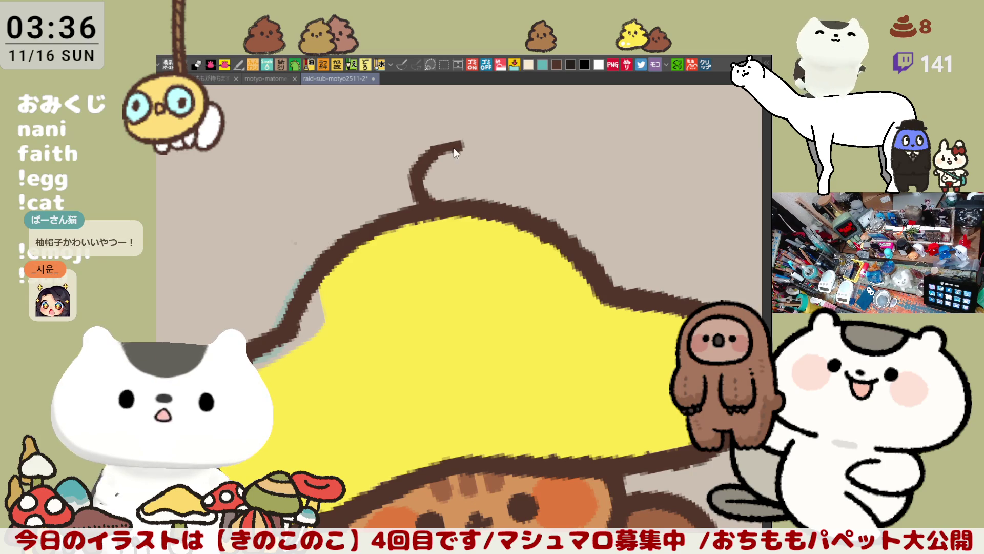
key("ctrl+z")
left_click_drag(422, 202, 463, 150)
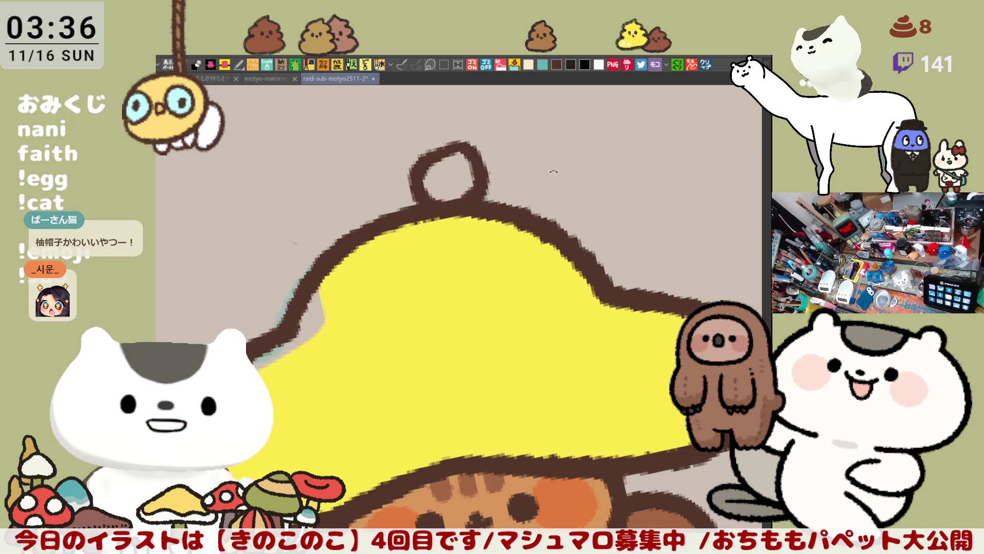
left_click_drag(544, 167, 622, 266)
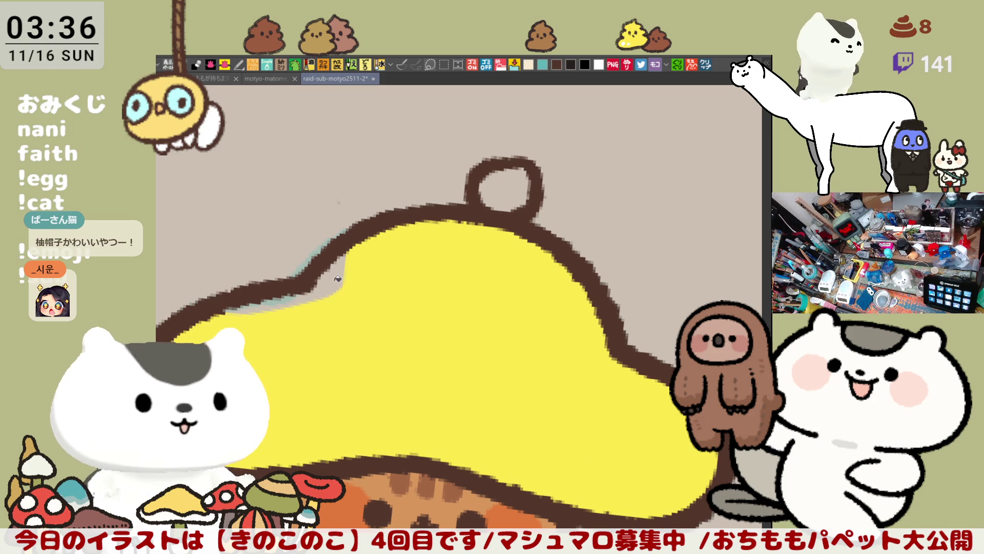